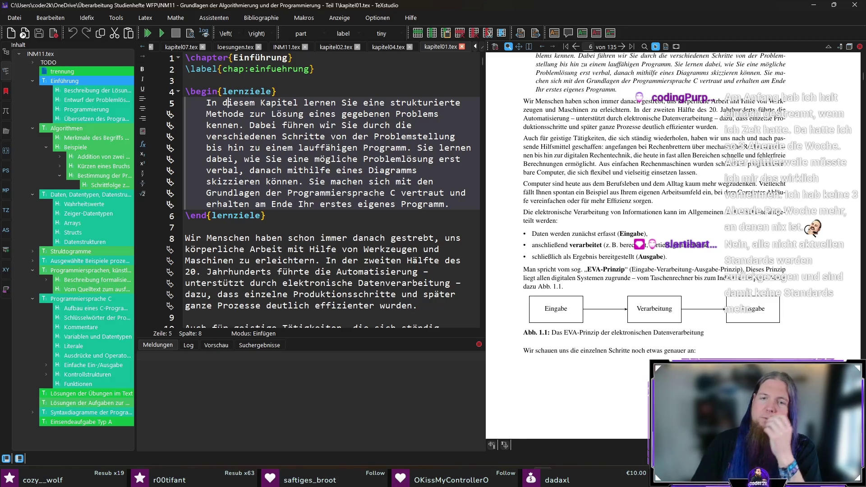
Jump to line 22 from the PDF, delete 'Prinzip' after 'Dieses', and save kapitel01.tex.
{"action": "left_click", "coordinate": [760, 269], "text": "ctrl"}
{"action": "key", "text": "Delete"}
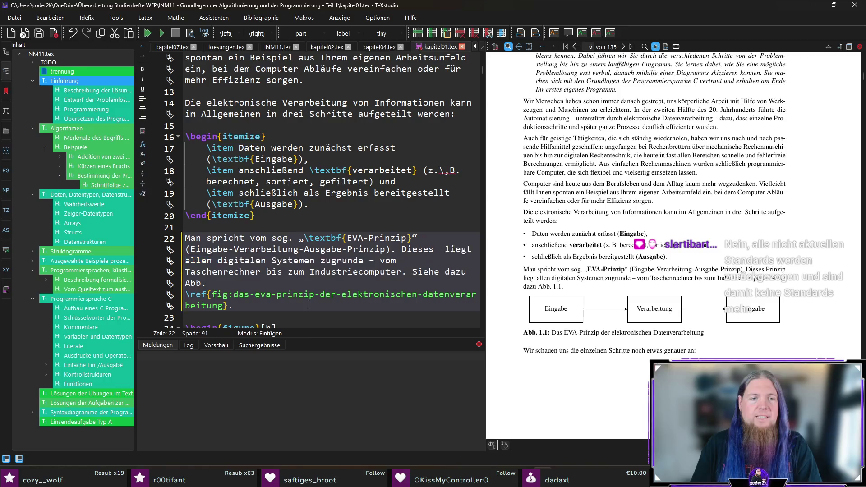
{"action": "key", "text": "ctrl+s"}
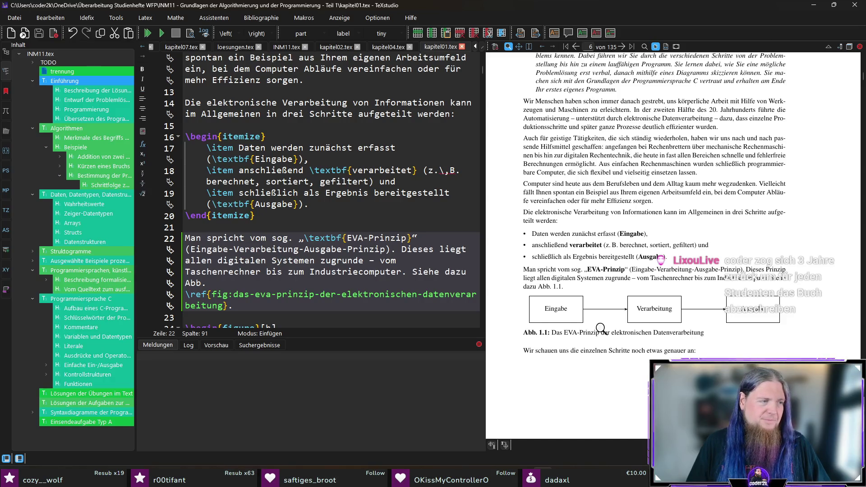
{"action": "scroll", "coordinate": [601, 332], "scroll_direction": "down", "scroll_amount": 1}
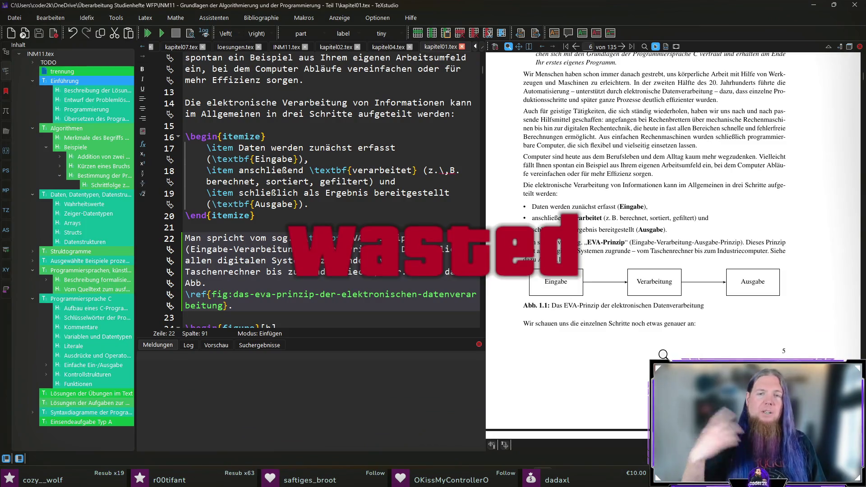
{"action": "scroll", "coordinate": [659, 336], "scroll_direction": "down", "scroll_amount": 3}
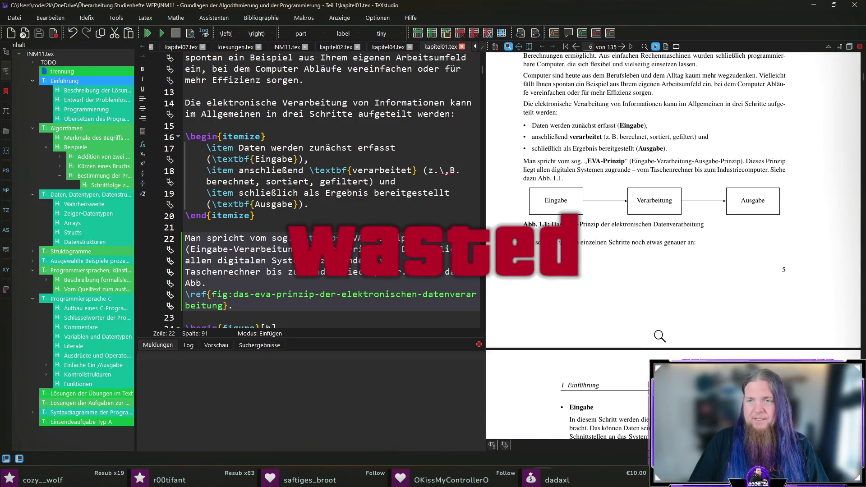
{"action": "scroll", "coordinate": [540, 322], "scroll_direction": "down", "scroll_amount": 2}
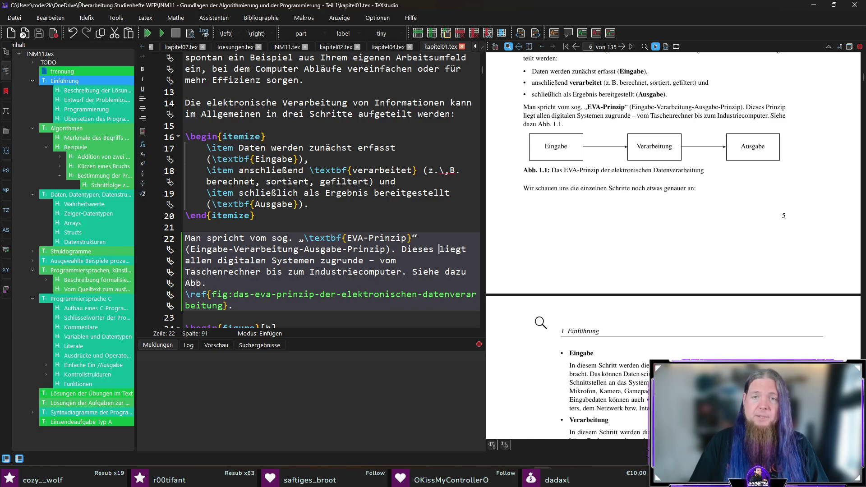
{"action": "scroll", "coordinate": [540, 323], "scroll_direction": "down", "scroll_amount": 1}
{"action": "scroll", "coordinate": [540, 324], "scroll_direction": "down", "scroll_amount": 1}
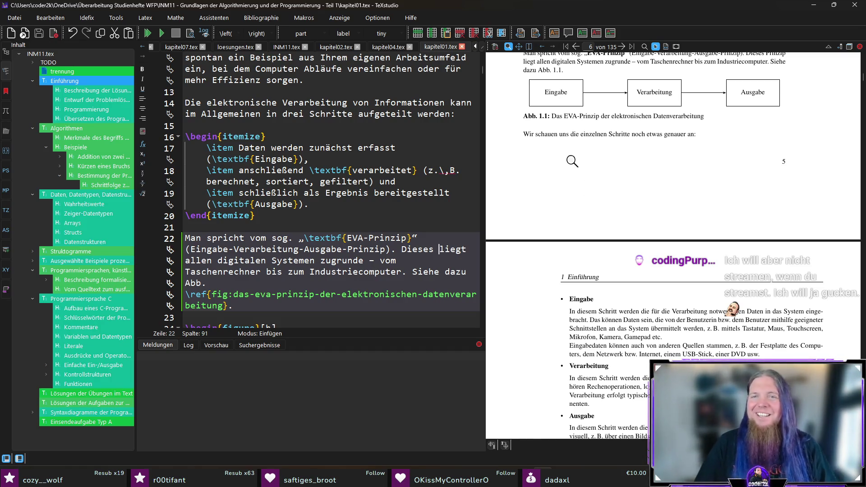
{"action": "scroll", "coordinate": [535, 233], "scroll_direction": "down", "scroll_amount": 3}
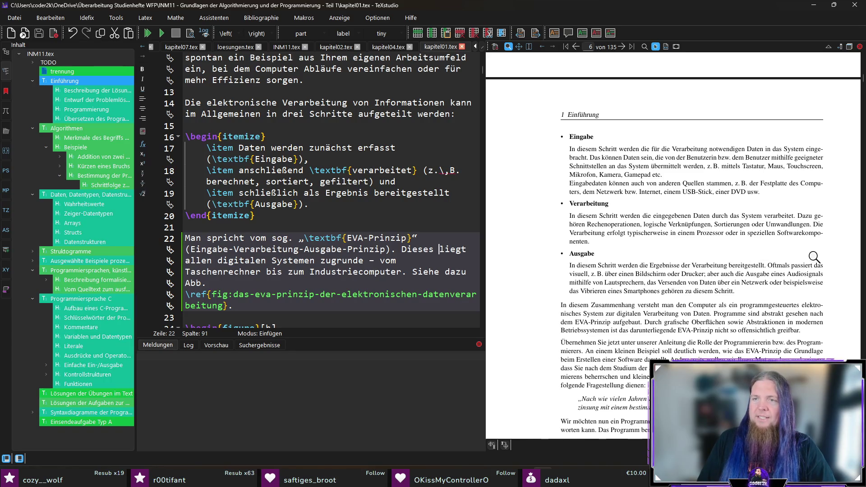
{"action": "scroll", "coordinate": [842, 250], "scroll_direction": "down", "scroll_amount": 1}
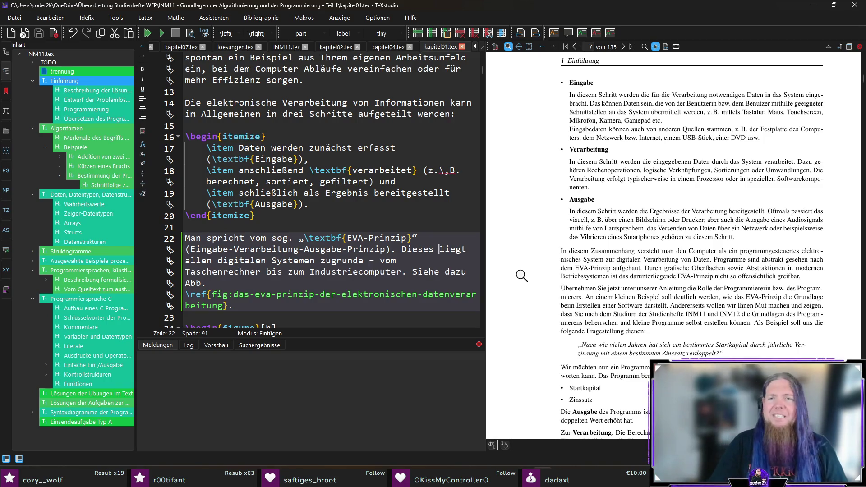
Scroll the PDF preview and jump from the INM11/INM12 passage to its source at line 62.
{"action": "scroll", "coordinate": [517, 262], "scroll_direction": "down", "scroll_amount": 1}
{"action": "scroll", "coordinate": [521, 254], "scroll_direction": "up", "scroll_amount": 1}
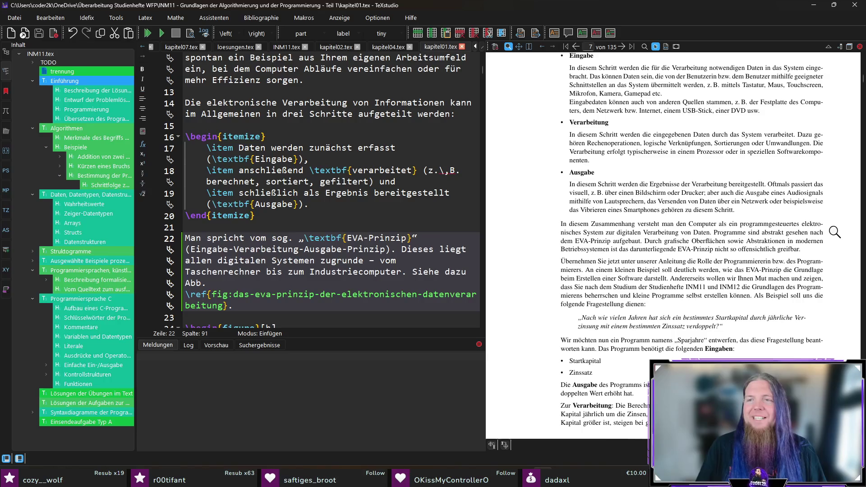
{"action": "scroll", "coordinate": [830, 243], "scroll_direction": "down", "scroll_amount": 1}
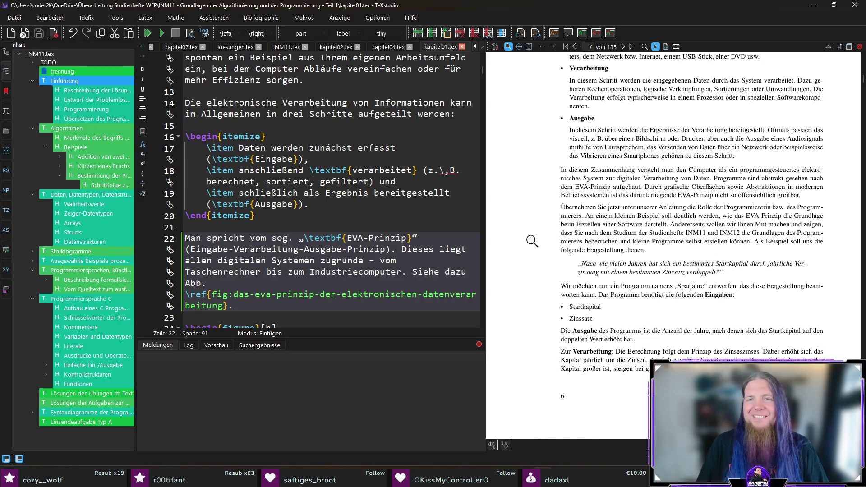
{"action": "scroll", "coordinate": [531, 238], "scroll_direction": "down", "scroll_amount": 1}
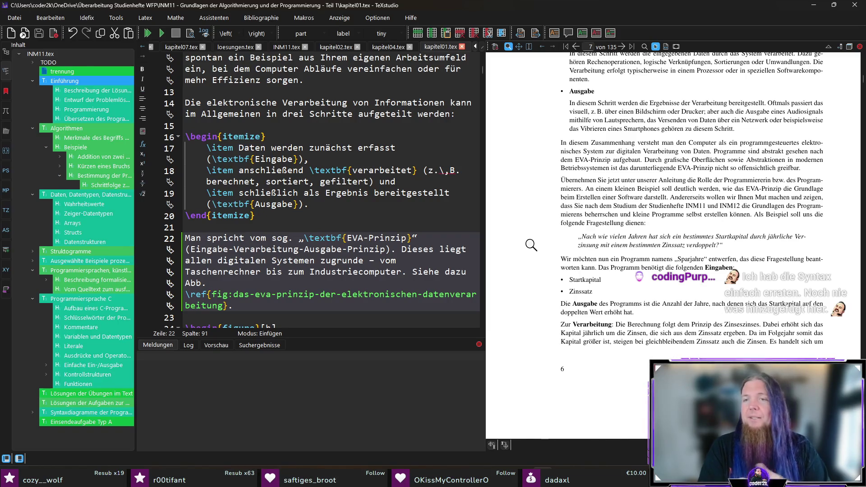
{"action": "left_click", "coordinate": [671, 206], "text": "ctrl"}
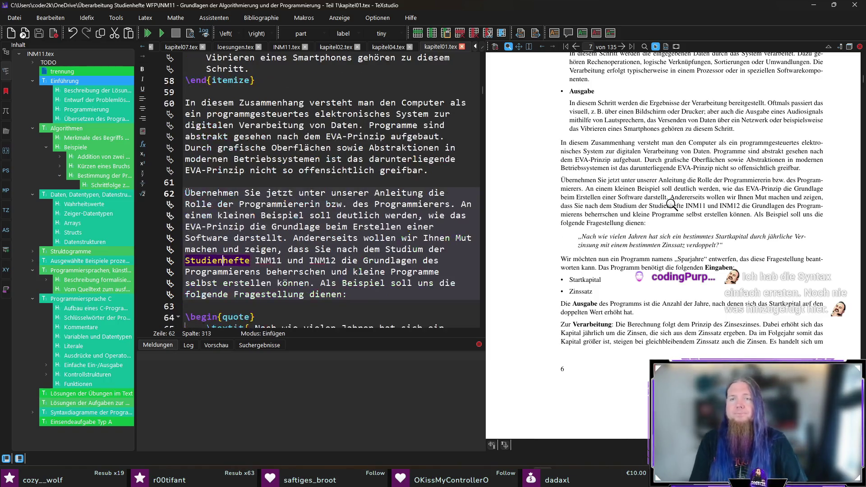
Replace INM11 on line 62 with '(TODO: aktualisierte Heftnamen von INM11 und'.
{"action": "left_click", "coordinate": [257, 260]}
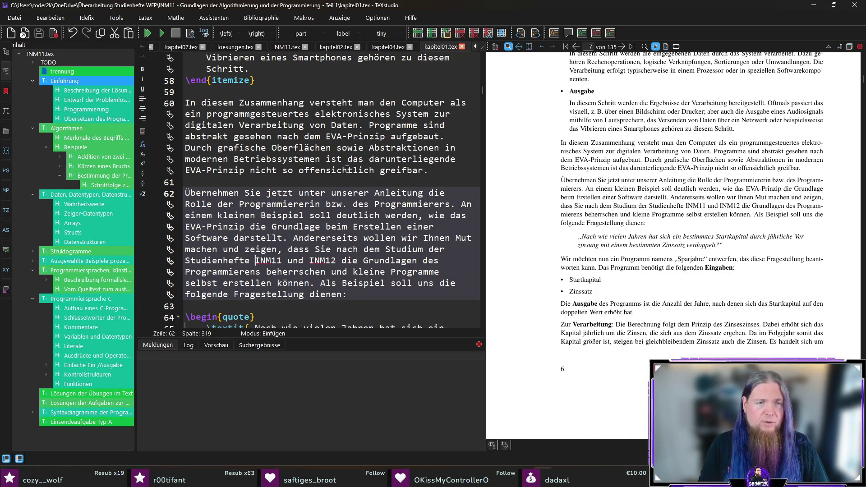
{"action": "key", "text": "ctrl+shift+Right"}
{"action": "type", "text": "TODO: "}
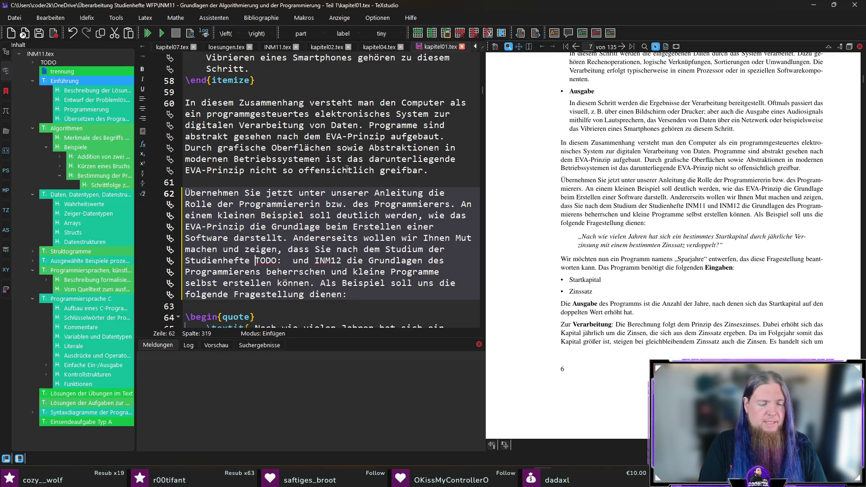
{"action": "type", "text": "("}
{"action": "key", "text": "ctrl+Right"}
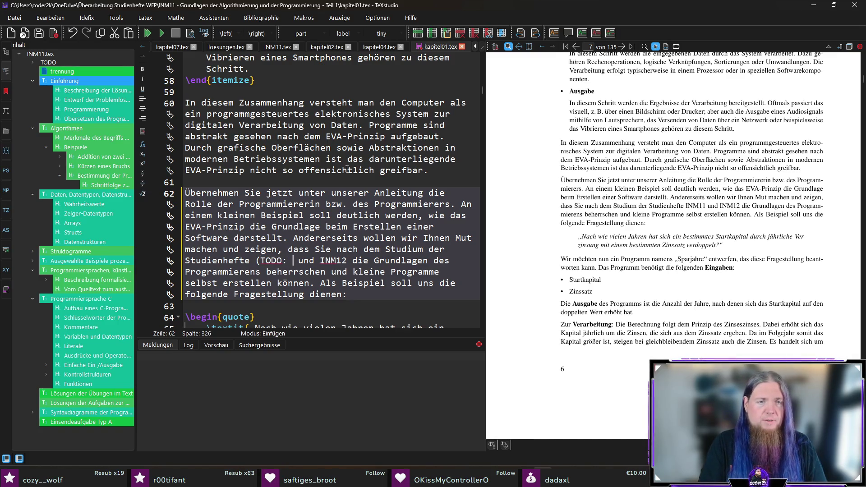
{"action": "type", "text": "aktualisierte Heftane"}
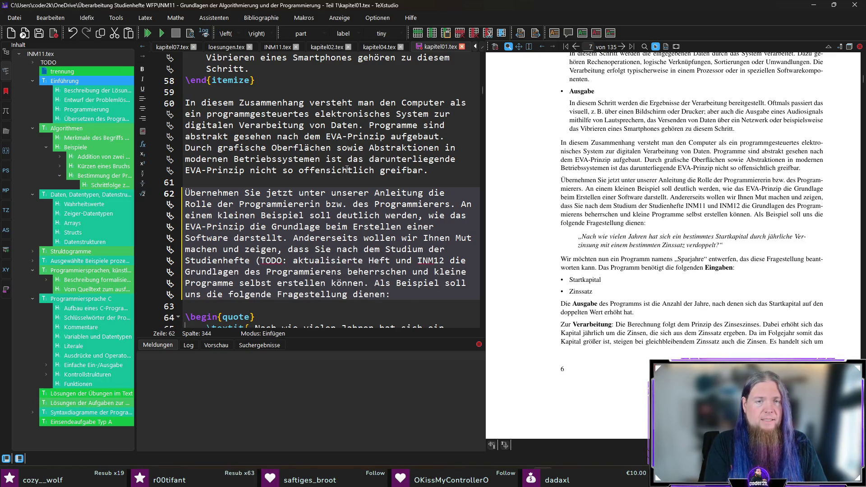
{"action": "key", "text": "BackSpace"}
{"action": "key", "text": "BackSpace"}
{"action": "key", "text": "BackSpace"}
{"action": "type", "text": "namen"}
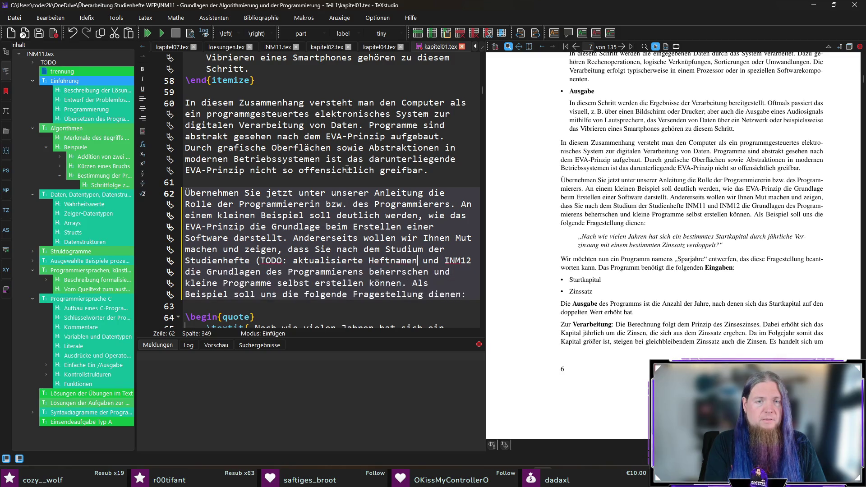
{"action": "type", "text": " von INM11"}
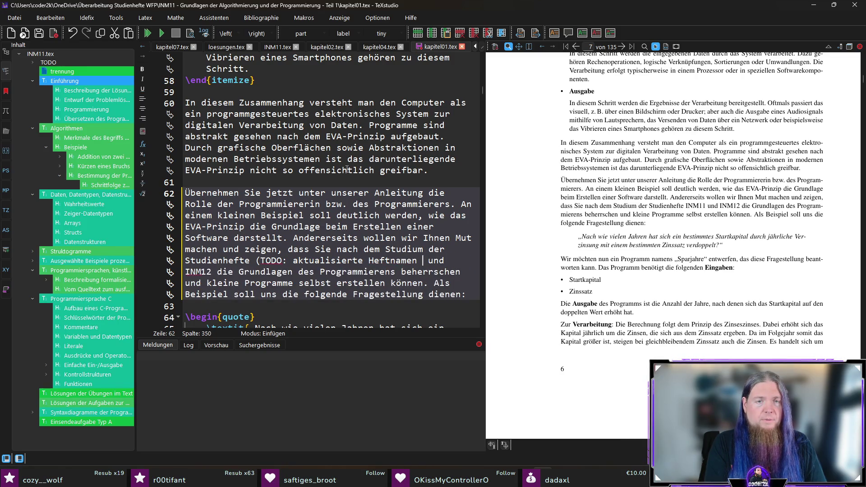
{"action": "type", "text": " und"}
Remove the duplicated 'und', append 'nennen)' after INM12, and save the chapter.
{"action": "key", "text": "shift+Right"}
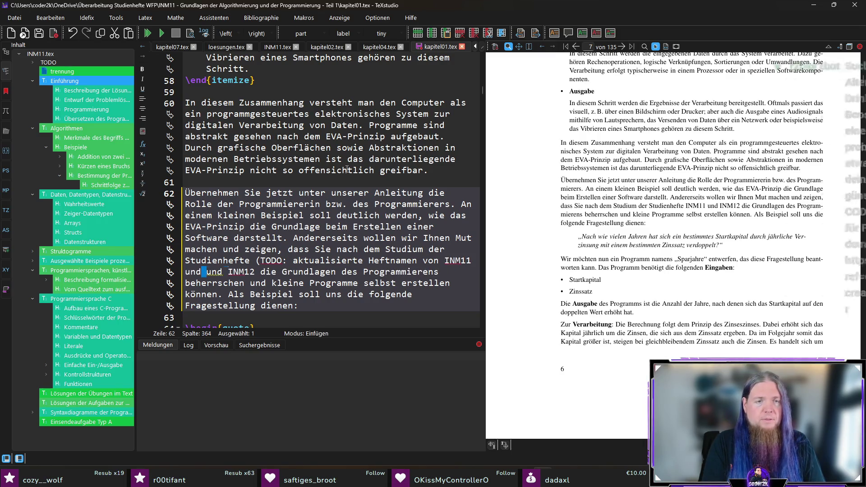
{"action": "key", "text": "Right"}
{"action": "key", "text": "Delete"}
{"action": "key", "text": "Delete"}
{"action": "key", "text": "Delete"}
{"action": "key", "text": "Right"}
{"action": "key", "text": "Right"}
{"action": "key", "text": "Right"}
{"action": "type", "text": "nennen)"}
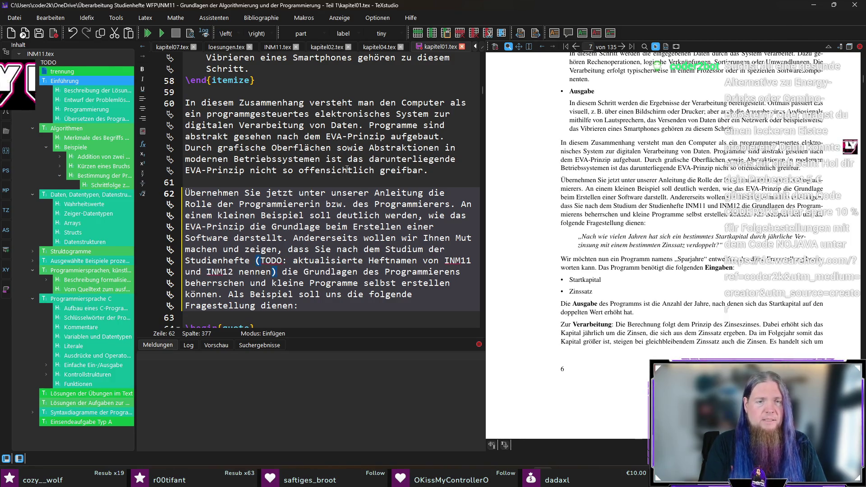
{"action": "key", "text": "ctrl+s"}
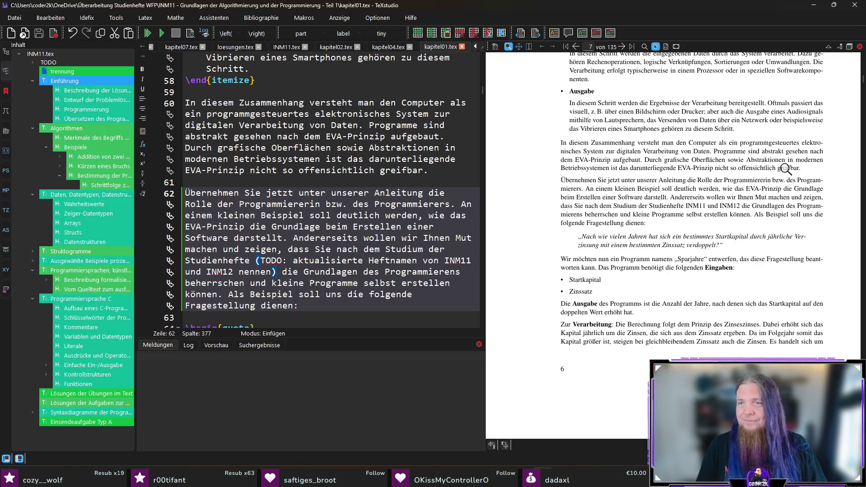
{"action": "scroll", "coordinate": [644, 134], "scroll_direction": "down", "scroll_amount": 3}
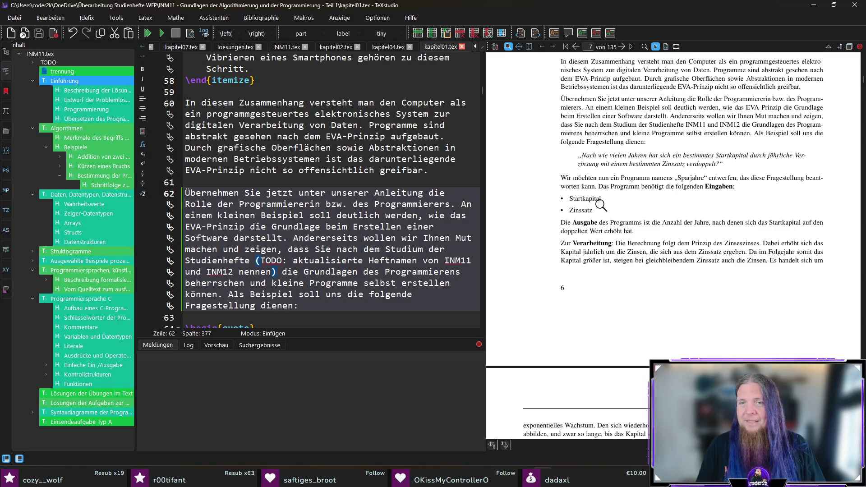
{"action": "scroll", "coordinate": [640, 201], "scroll_direction": "down", "scroll_amount": 1}
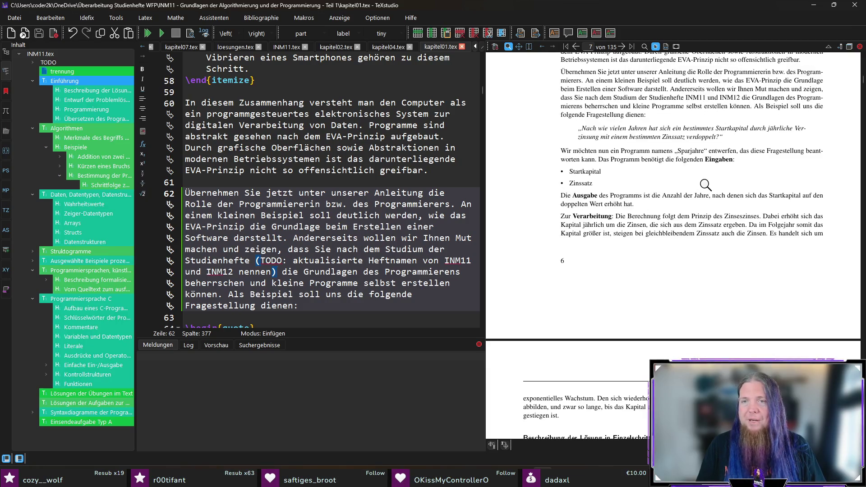
{"action": "scroll", "coordinate": [705, 184], "scroll_direction": "up", "scroll_amount": 1}
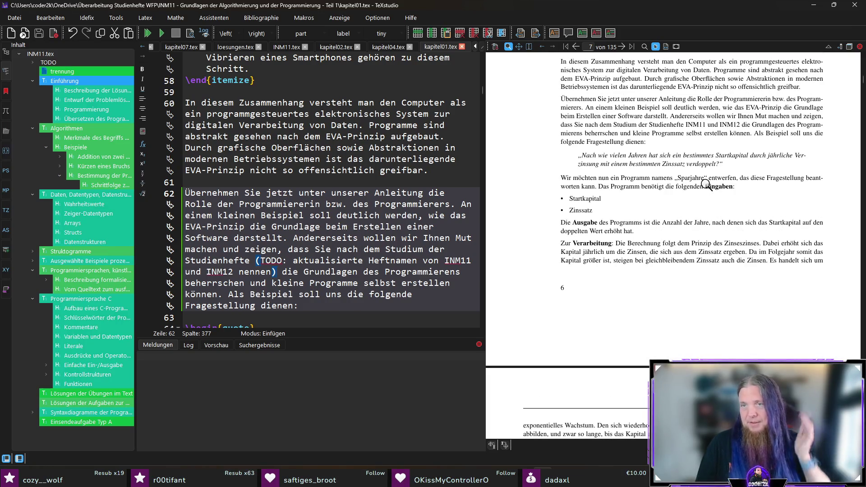
{"action": "scroll", "coordinate": [737, 199], "scroll_direction": "down", "scroll_amount": 1}
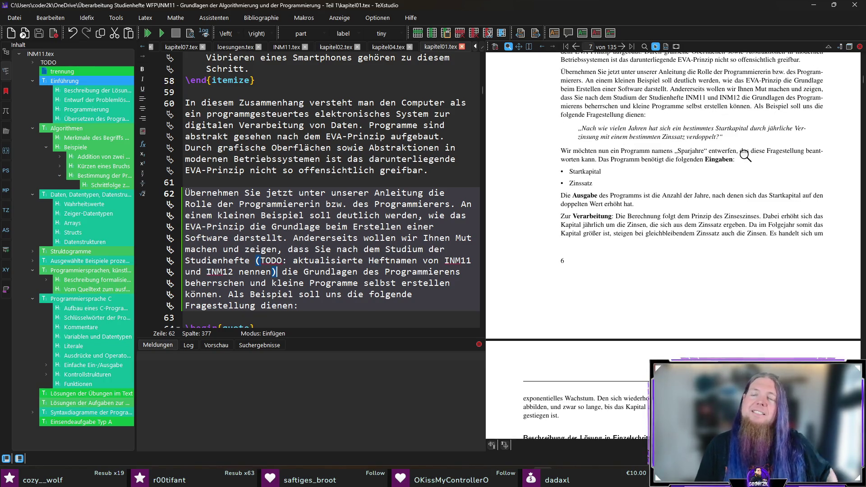
{"action": "left_click", "coordinate": [581, 153], "text": "ctrl"}
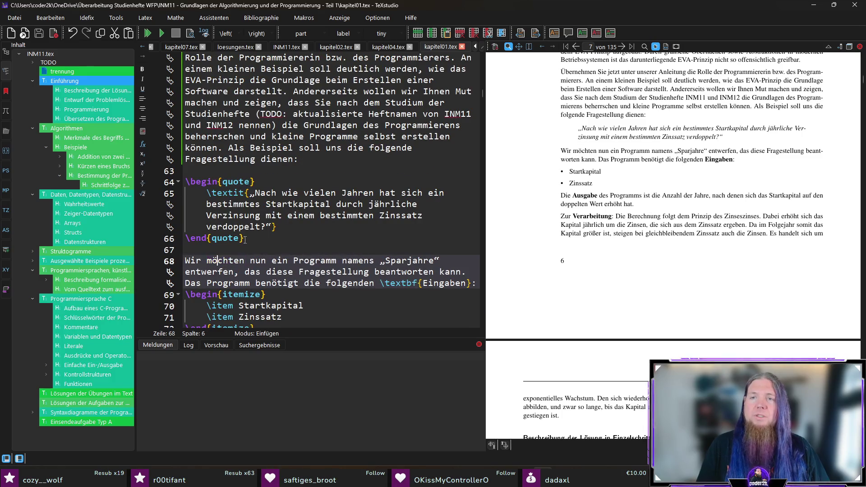
Rewrite line 68 as '…entwerfen, das diese Fragestellung beantworten kann. Wir nennen das Programm', deleting 'namens' and the leftover clause.
{"action": "scroll", "coordinate": [325, 206], "scroll_direction": "down", "scroll_amount": 3}
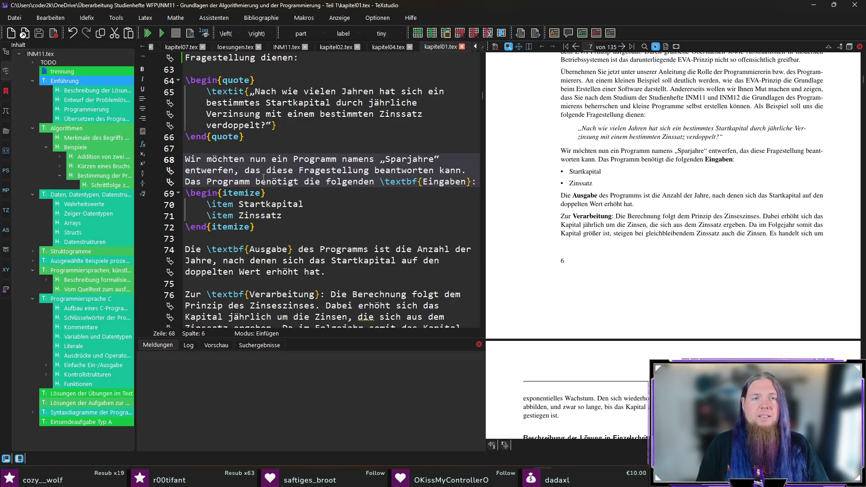
{"action": "left_click", "coordinate": [342, 159]}
{"action": "type", "text": "entwerfen,"}
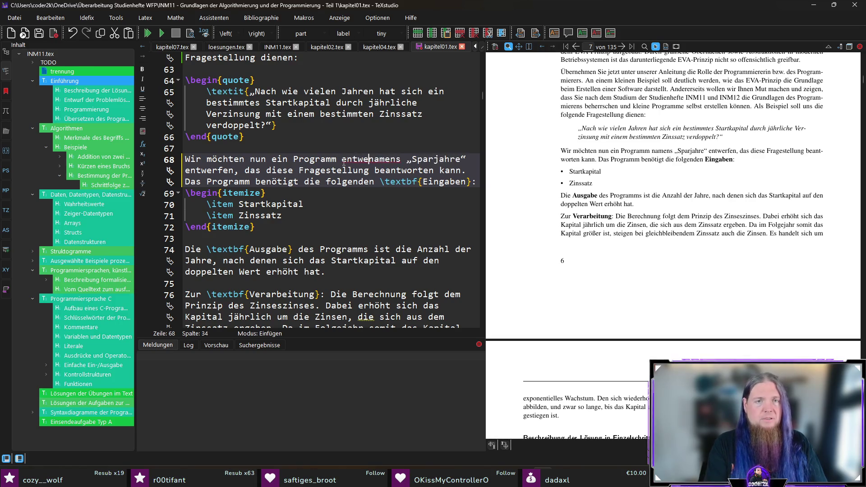
{"action": "type", "text": " das diese Frage"}
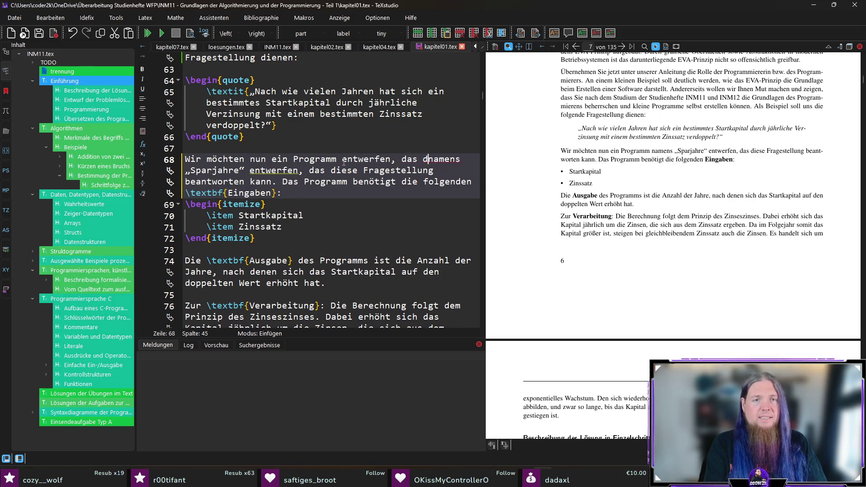
{"action": "type", "text": "stellung beantworten"}
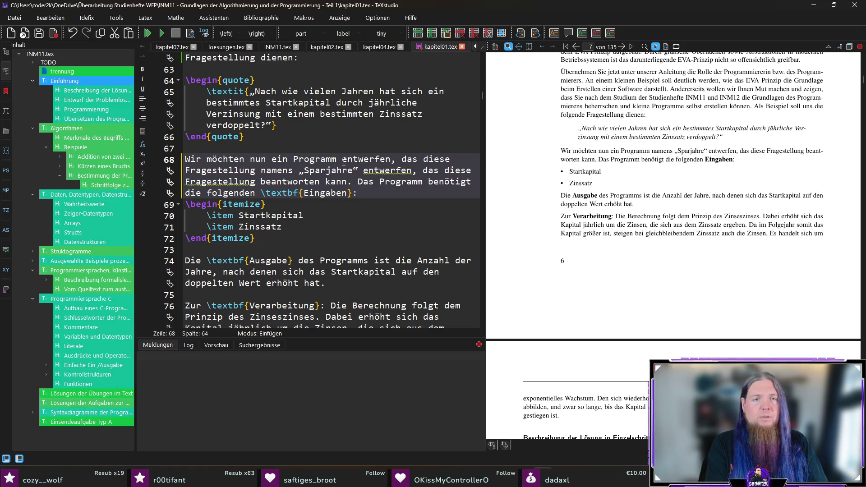
{"action": "type", "text": " kann. Wir n"}
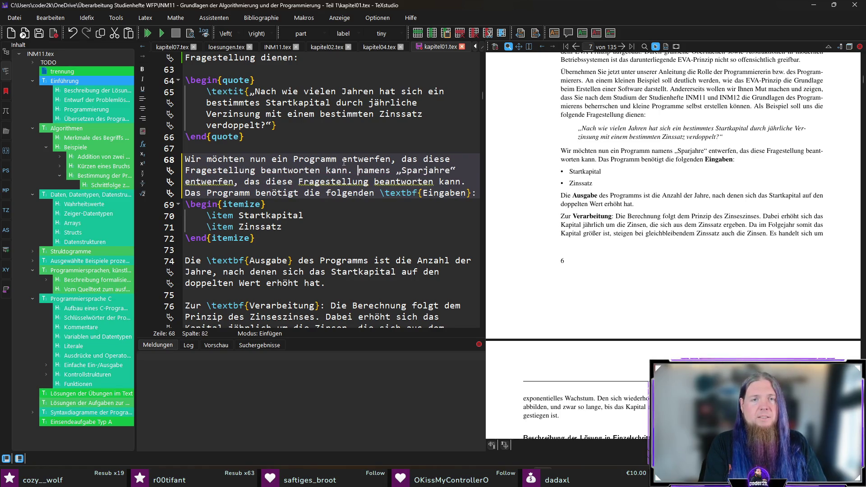
{"action": "type", "text": "ennen das Programm"}
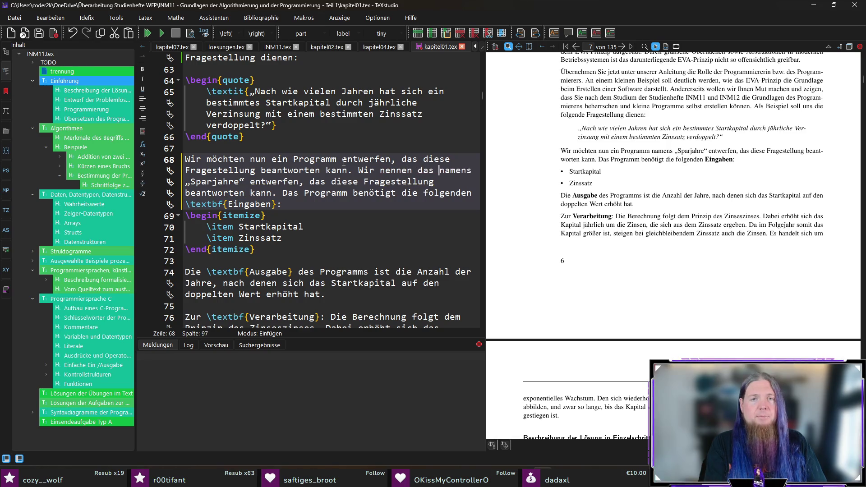
{"action": "key", "text": "ctrl+shift+Right"}
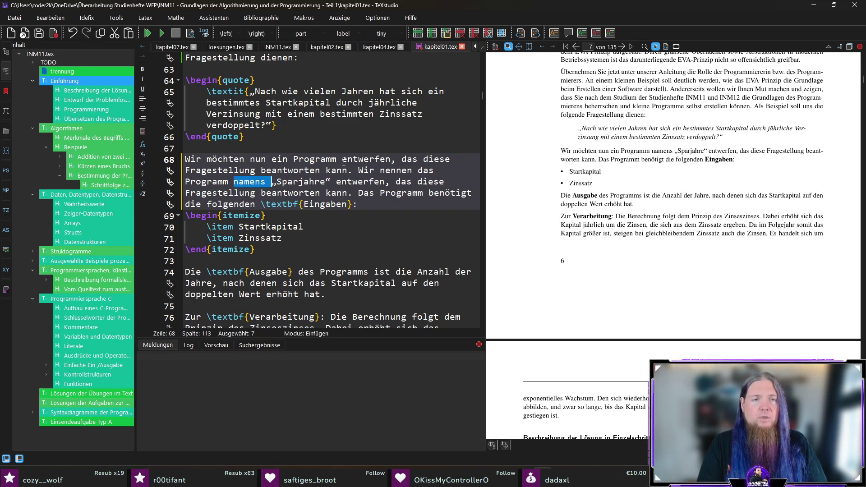
{"action": "key", "text": "Delete"}
{"action": "key", "text": "ctrl+Right"}
{"action": "key", "text": "shift+Right"}
{"action": "key", "text": "shift+Right"}
{"action": "key", "text": "shift+Down"}
{"action": "key", "text": "shift+Right"}
{"action": "key", "text": "shift+Right"}
{"action": "key", "text": "shift+Right"}
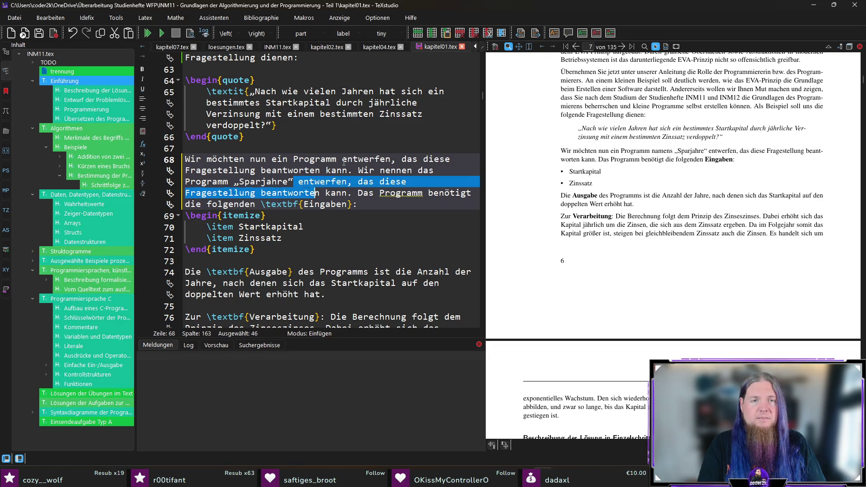
{"action": "key", "text": "Delete"}
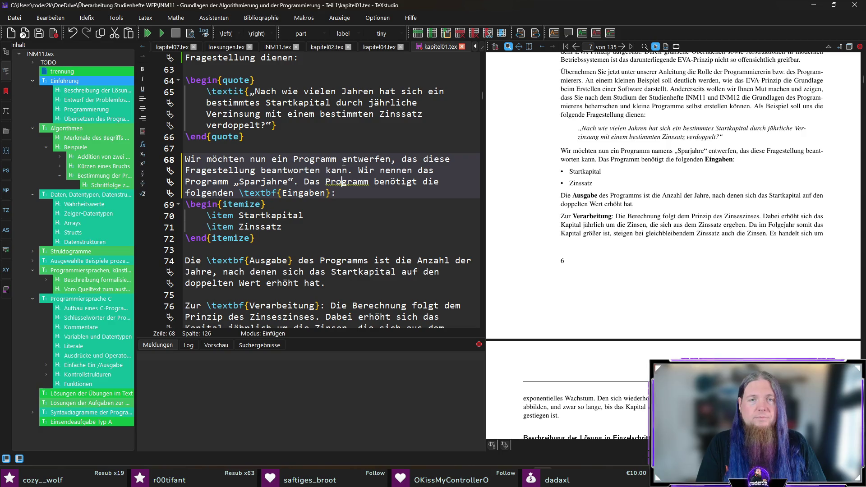
Replace 'Das Programm' with 'Es', then save and compile with F5.
{"action": "key", "text": "ctrl+shift+Left"}
{"action": "key", "text": "ctrl+shift+Left"}
{"action": "type", "text": "Es"}
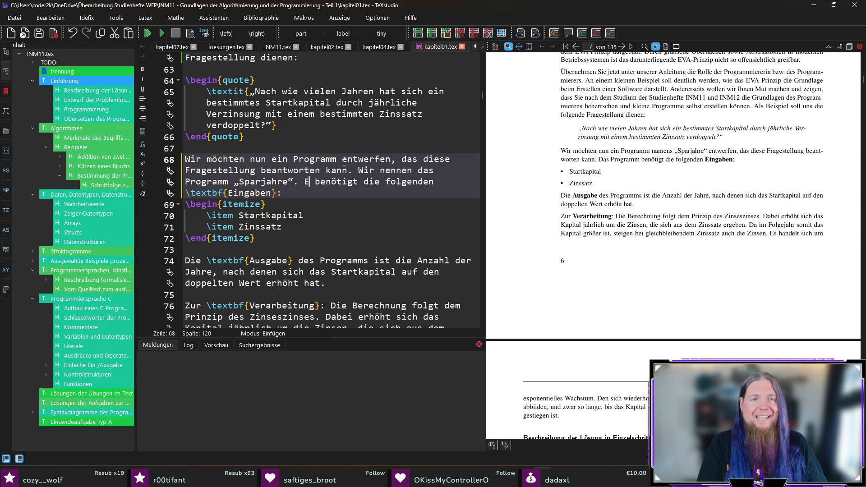
{"action": "key", "text": "F5"}
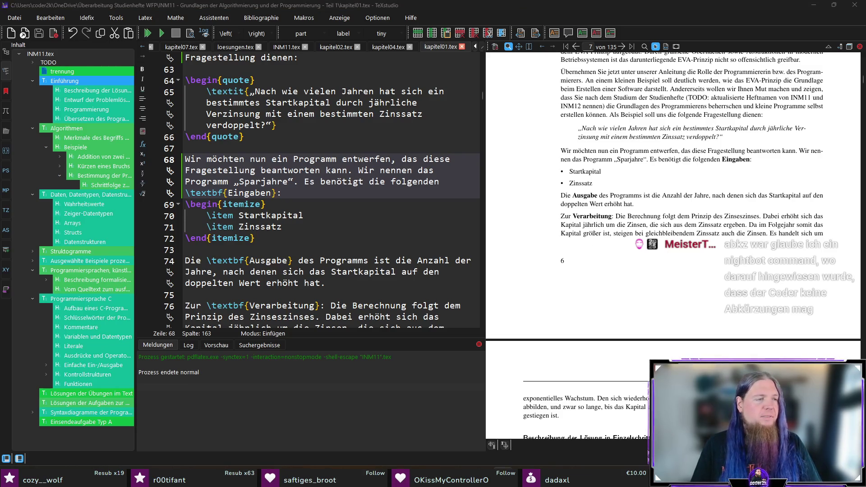
{"action": "left_click", "coordinate": [714, 13]}
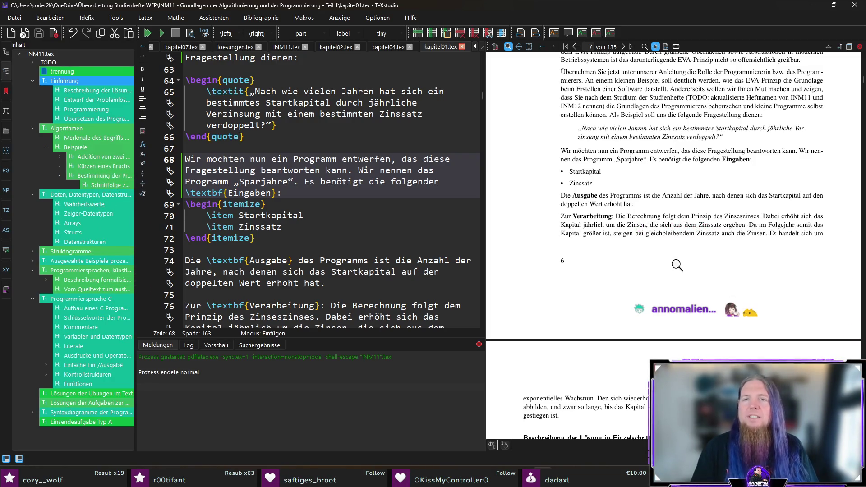
{"action": "scroll", "coordinate": [682, 256], "scroll_direction": "down", "scroll_amount": 2}
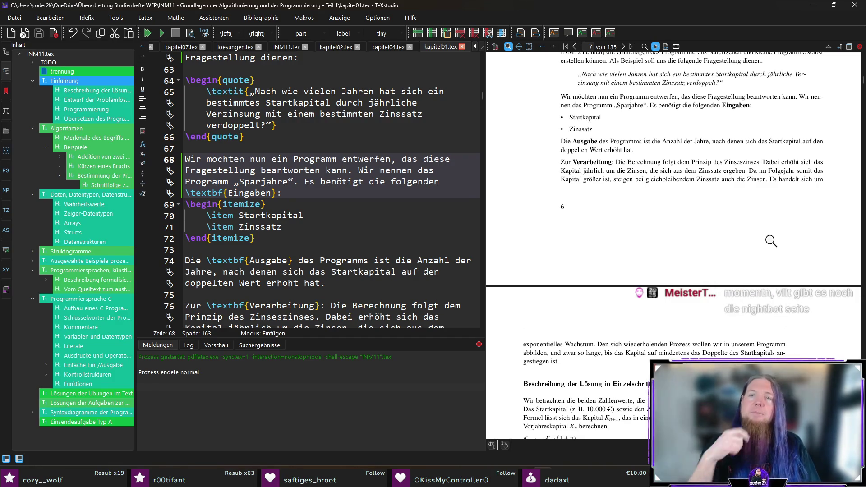
Insert 'und dem aktuellen Kapital' before 'ergeben' on line 76 and save the chapter.
{"action": "left_click", "coordinate": [706, 170], "text": "ctrl"}
{"action": "left_click", "coordinate": [233, 260]}
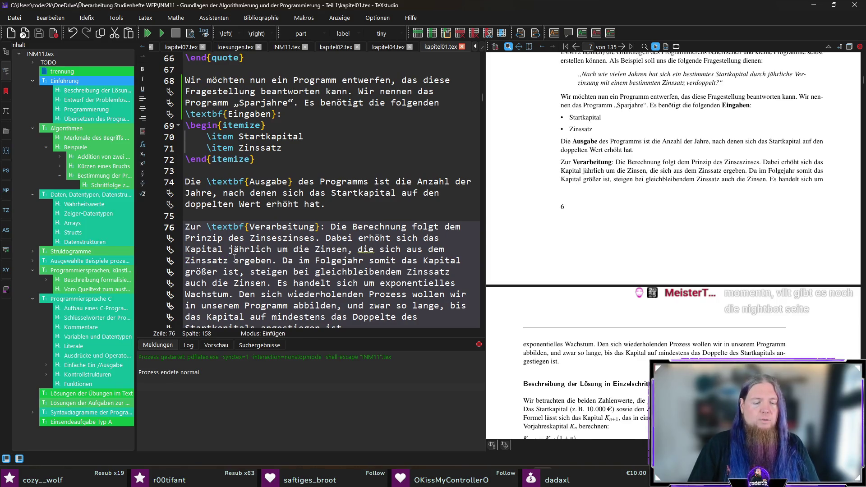
{"action": "type", "text": "und d"}
{"action": "type", "text": "em aktuellen Kapit"}
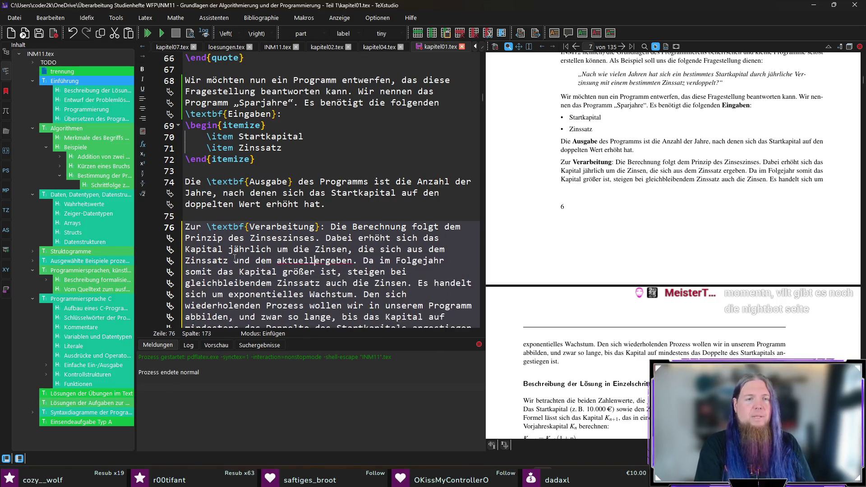
{"action": "type", "text": "al e"}
{"action": "key", "text": "ctrl+s"}
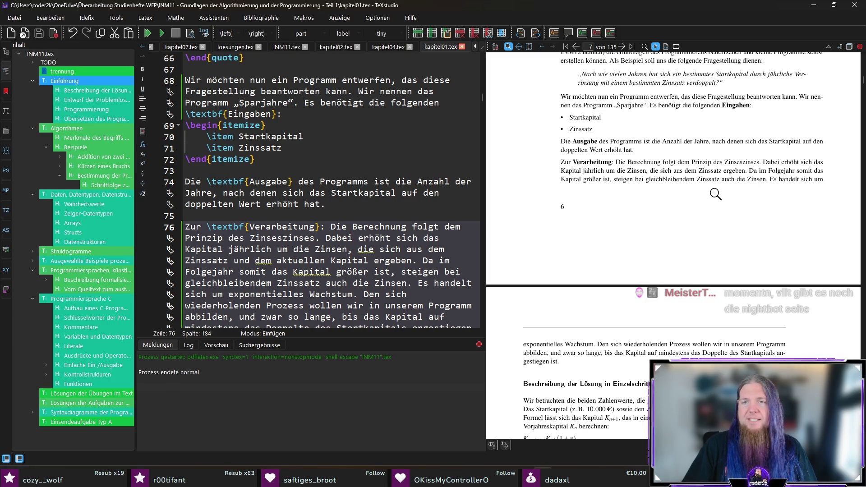
{"action": "scroll", "coordinate": [703, 224], "scroll_direction": "down", "scroll_amount": 3}
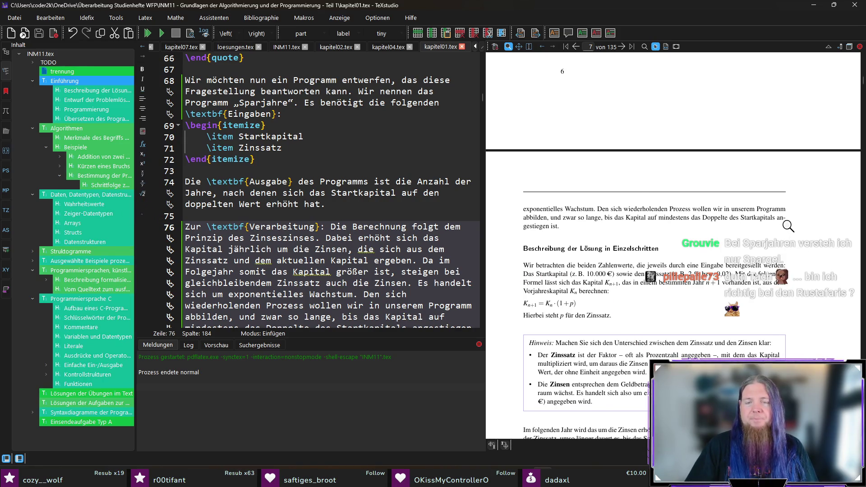
{"action": "scroll", "coordinate": [786, 222], "scroll_direction": "down", "scroll_amount": 1}
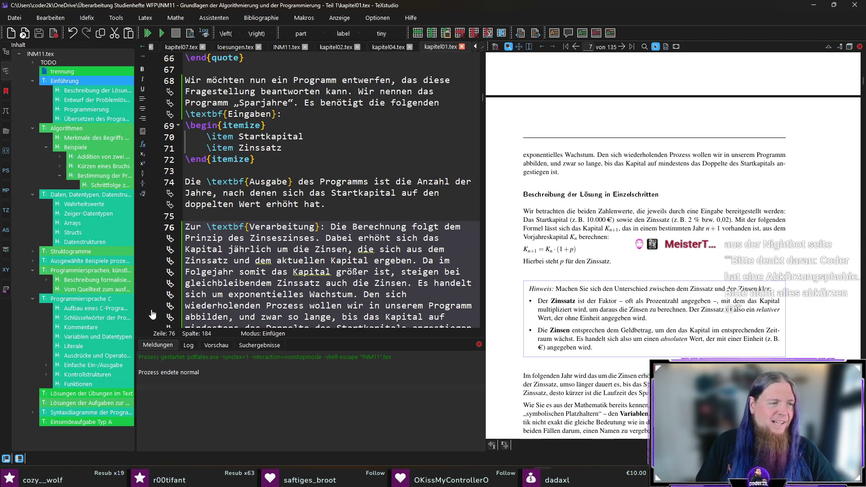
{"action": "scroll", "coordinate": [678, 225], "scroll_direction": "down", "scroll_amount": 4}
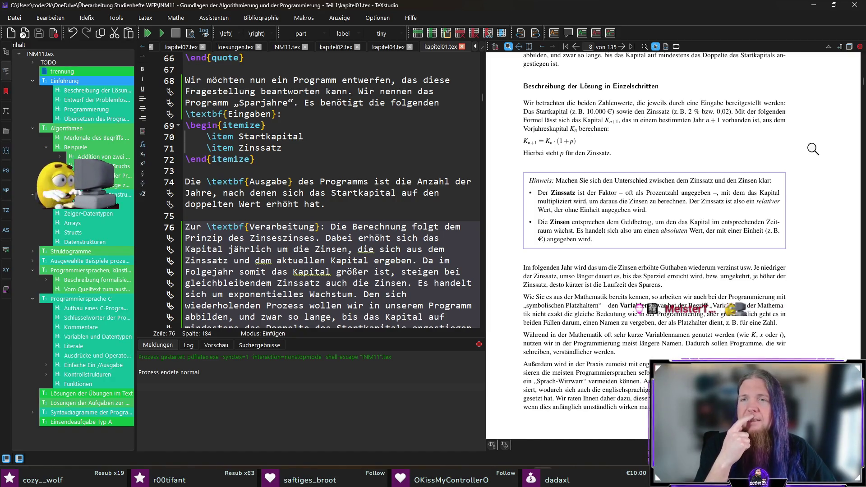
On line 80, write '$2\,\%$', delete the old '\%', recompile, and magnify the result.
{"action": "left_click", "coordinate": [686, 107], "text": "ctrl"}
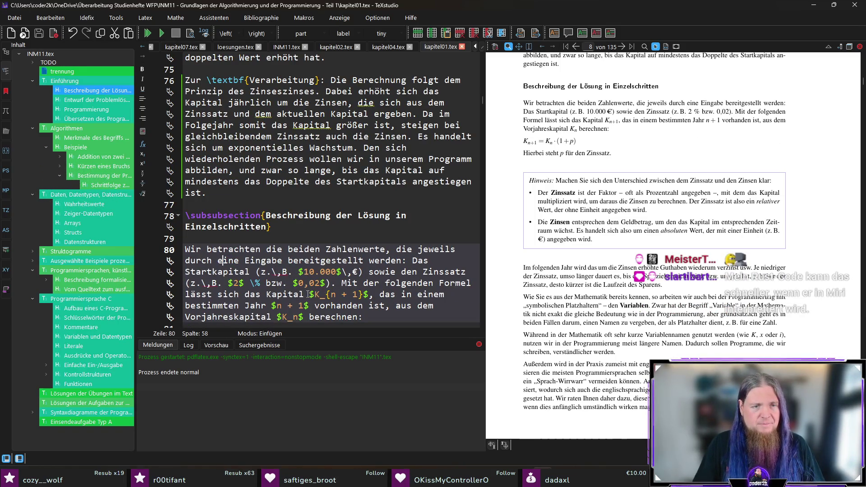
{"action": "left_click", "coordinate": [249, 284]}
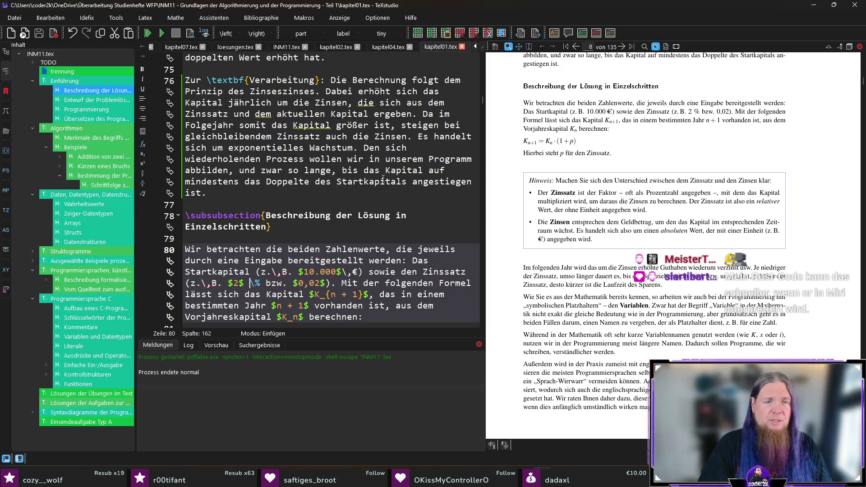
{"action": "key", "text": "Left"}
{"action": "key", "text": "Left"}
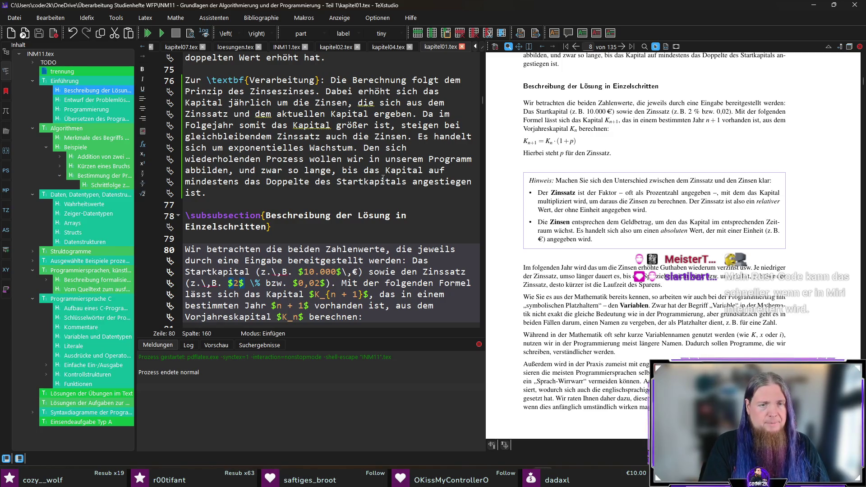
{"action": "type", "text": "\\,"}
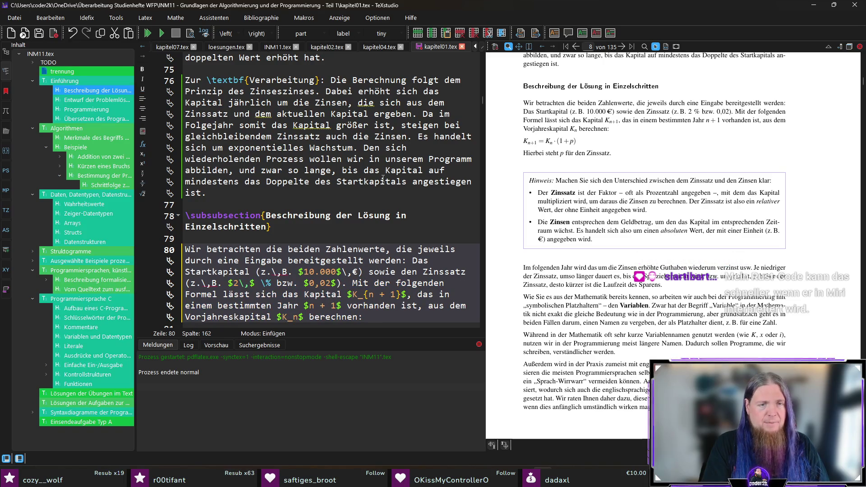
{"action": "type", "text": "%"}
{"action": "key", "text": "BackSpace"}
{"action": "type", "text": "\\%"}
{"action": "key", "text": "Right"}
{"action": "key", "text": "shift+Right"}
{"action": "key", "text": "shift+Right"}
{"action": "key", "text": "shift+Right"}
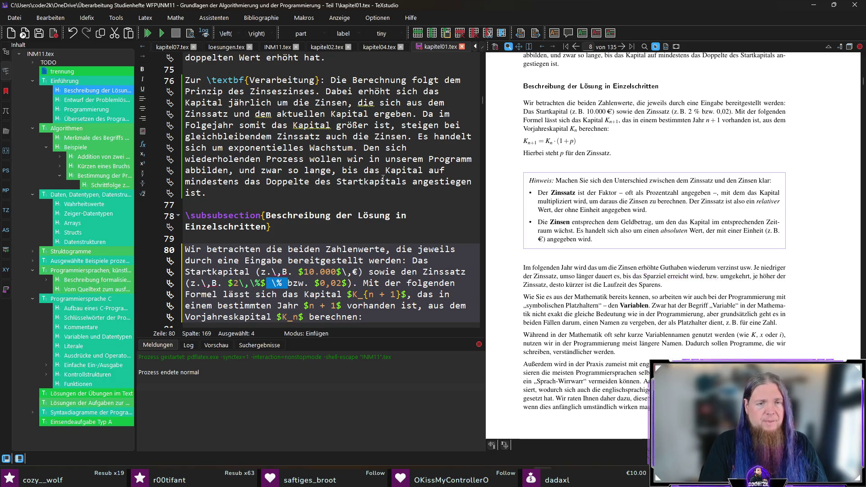
{"action": "key", "text": "BackSpace"}
{"action": "key", "text": "F5"}
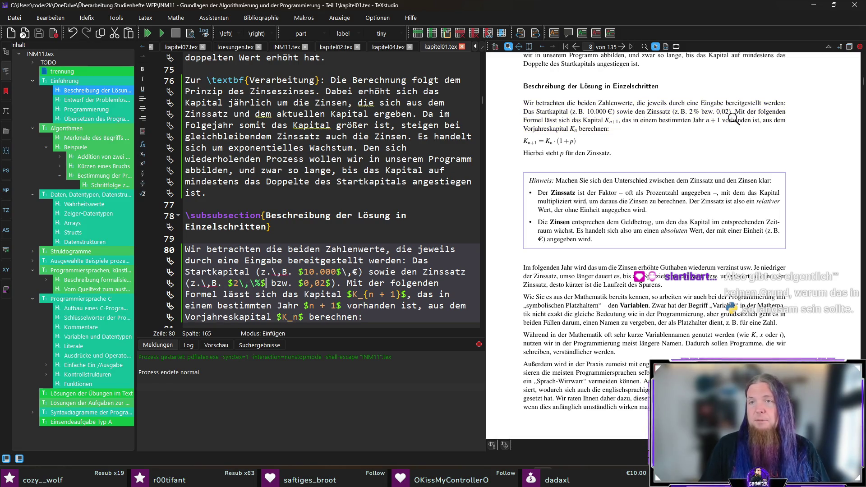
{"action": "left_click_drag", "start_coordinate": [691, 113], "coordinate": [686, 114]}
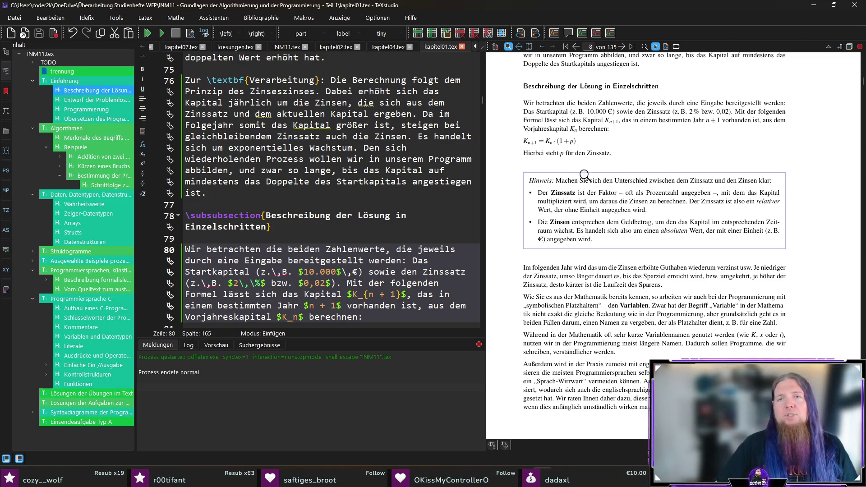
Scroll the PDF and jump from the word 'werden' to its source at line 98.
{"action": "scroll", "coordinate": [786, 181], "scroll_direction": "down", "scroll_amount": 1}
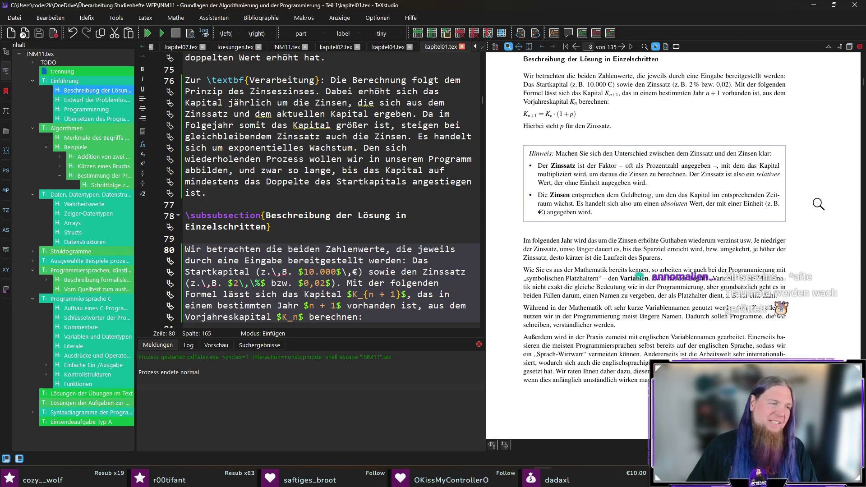
{"action": "scroll", "coordinate": [788, 235], "scroll_direction": "down", "scroll_amount": 4}
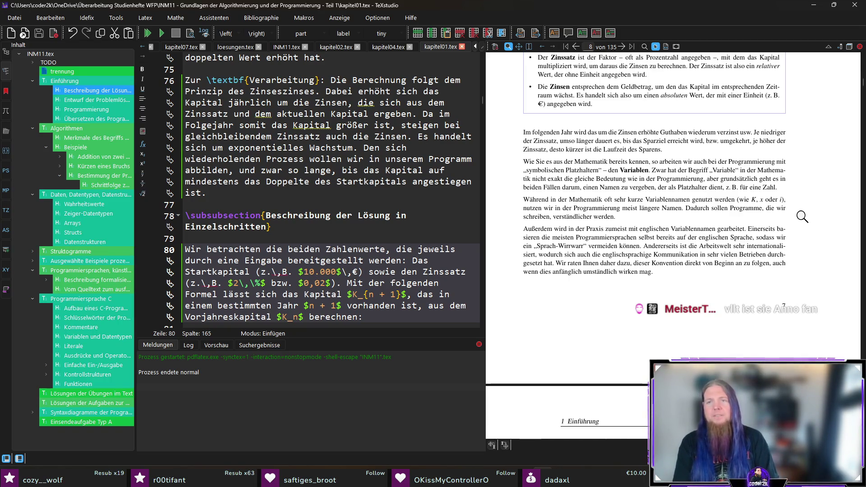
{"action": "left_click", "coordinate": [737, 199], "text": "ctrl"}
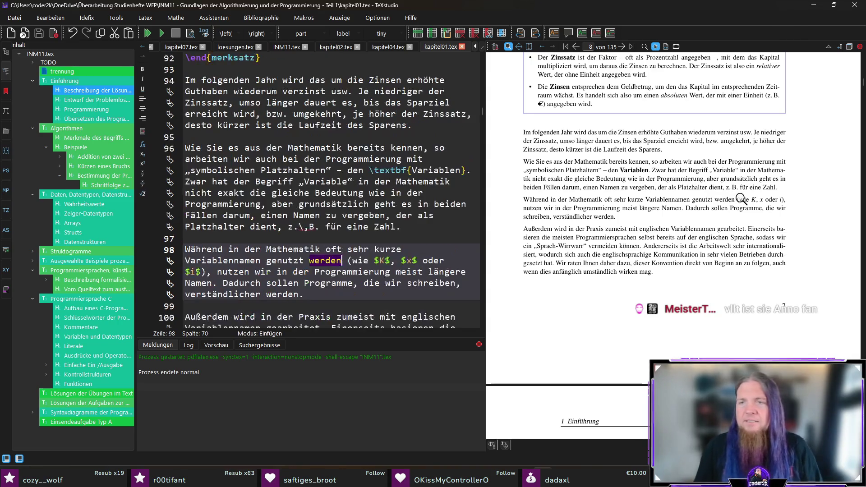
Insert 'die' after 'sollen' on line 98, before 'Programme'.
{"action": "left_click_drag", "start_coordinate": [740, 199], "coordinate": [742, 202]}
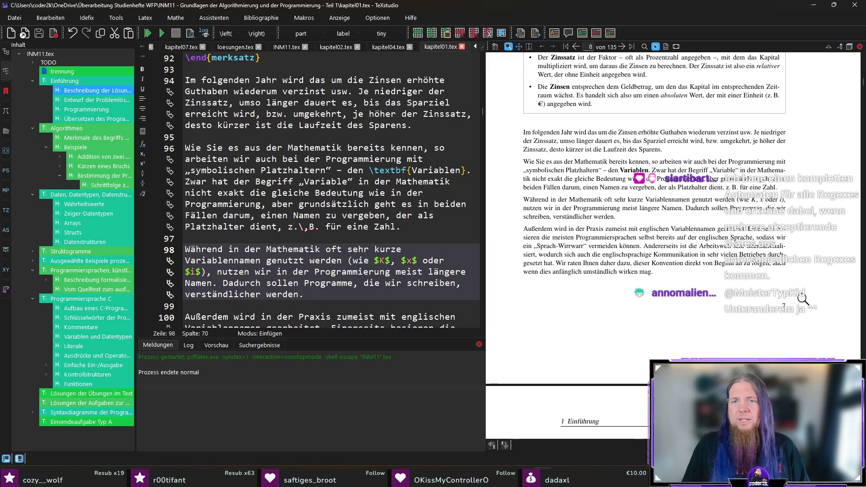
{"action": "scroll", "coordinate": [300, 260], "scroll_direction": "down", "scroll_amount": 1}
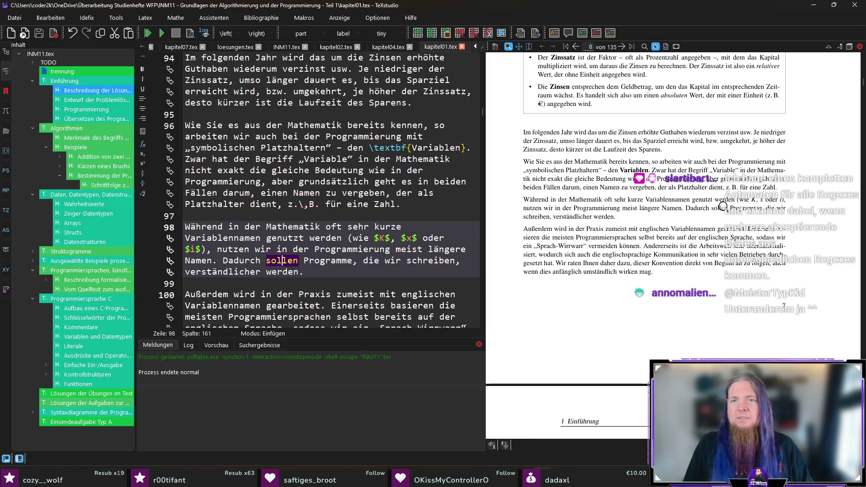
{"action": "left_click", "coordinate": [301, 260]}
{"action": "type", "text": "die"}
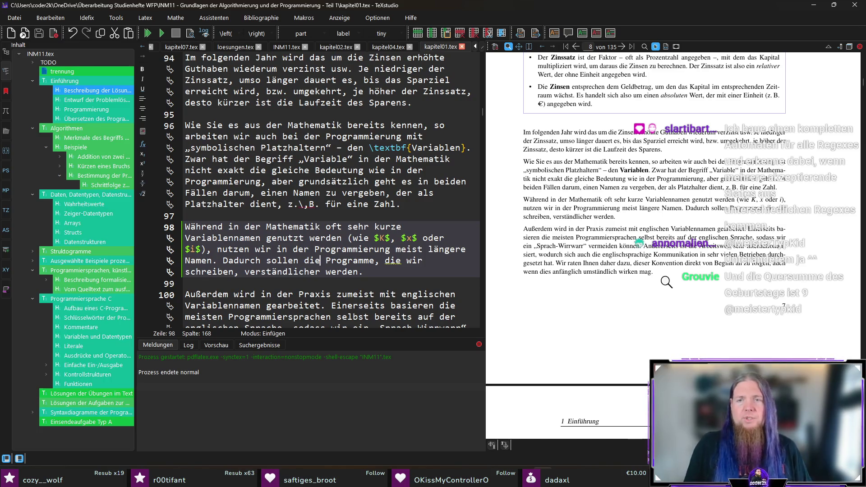
{"action": "scroll", "coordinate": [684, 284], "scroll_direction": "down", "scroll_amount": 1}
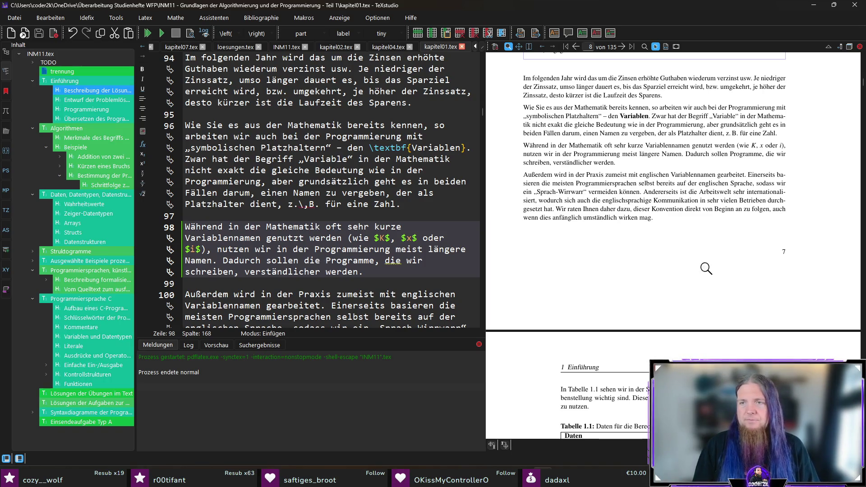
Scroll the PDF preview to page 8 to review Tabelle 1.1 and the start of Tabelle 1.2.
{"action": "scroll", "coordinate": [607, 247], "scroll_direction": "down", "scroll_amount": 2}
{"action": "scroll", "coordinate": [566, 180], "scroll_direction": "down", "scroll_amount": 5}
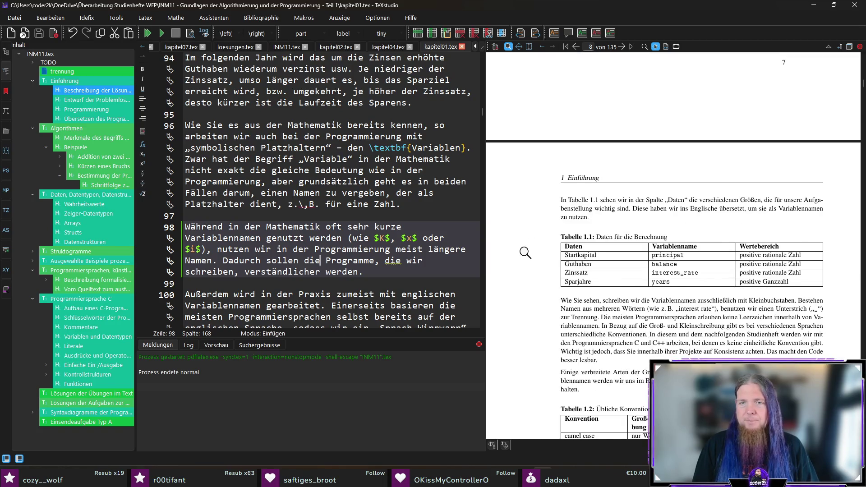
{"action": "scroll", "coordinate": [523, 252], "scroll_direction": "up", "scroll_amount": 6}
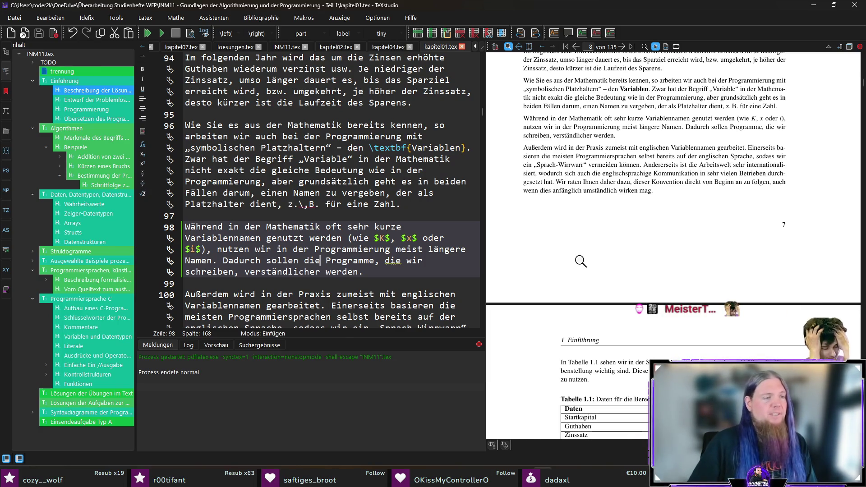
{"action": "scroll", "coordinate": [521, 288], "scroll_direction": "down", "scroll_amount": 2}
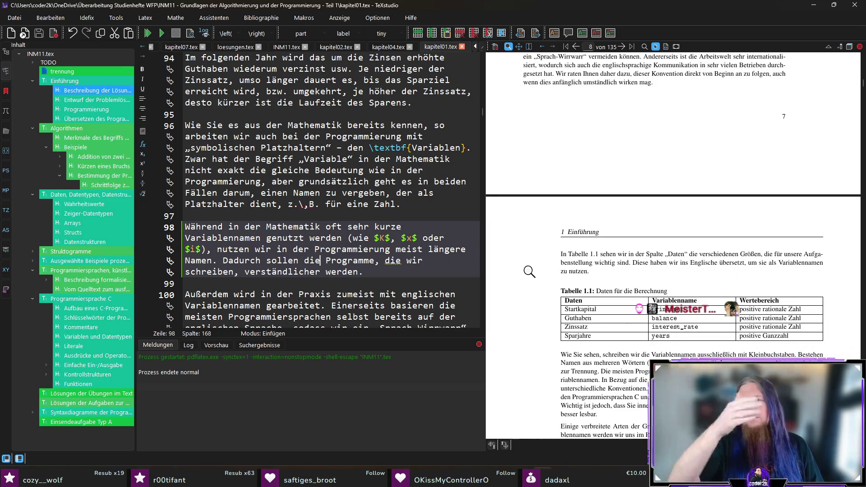
{"action": "scroll", "coordinate": [529, 269], "scroll_direction": "up", "scroll_amount": 1}
{"action": "scroll", "coordinate": [530, 264], "scroll_direction": "down", "scroll_amount": 2}
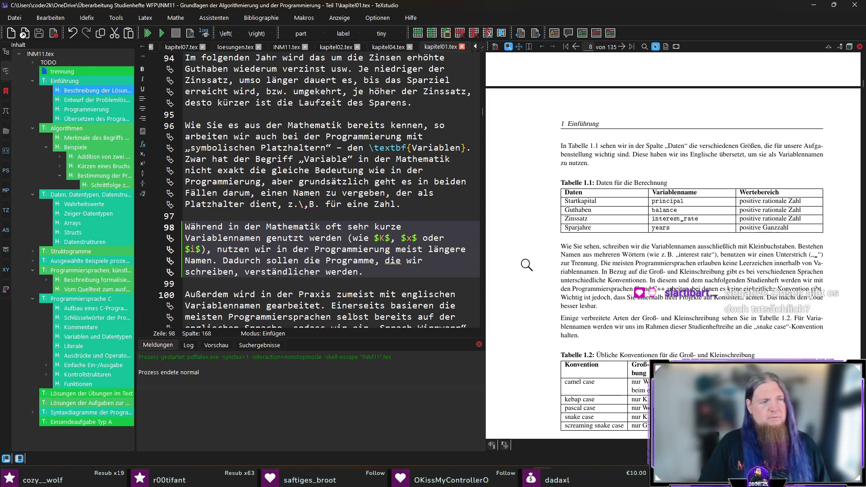
{"action": "scroll", "coordinate": [526, 265], "scroll_direction": "down", "scroll_amount": 2}
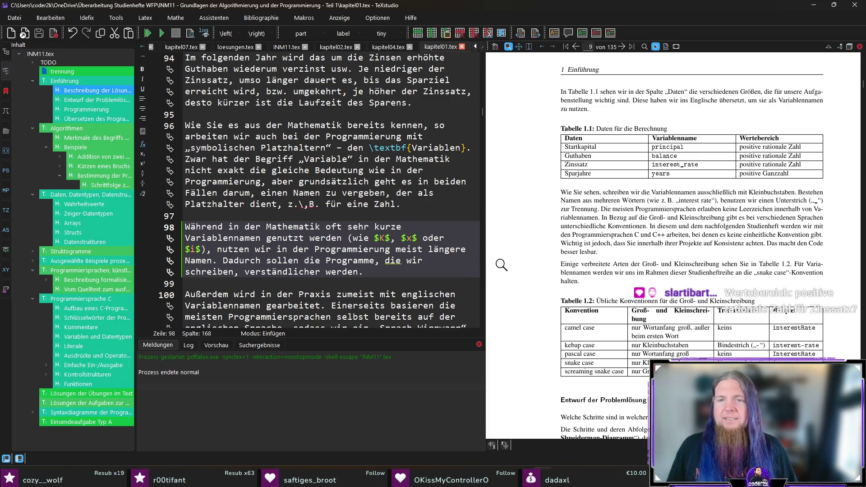
Magnify Tabelle 1.2's naming conventions in the PDF and scroll on to the next section.
{"action": "scroll", "coordinate": [509, 264], "scroll_direction": "down", "scroll_amount": 1}
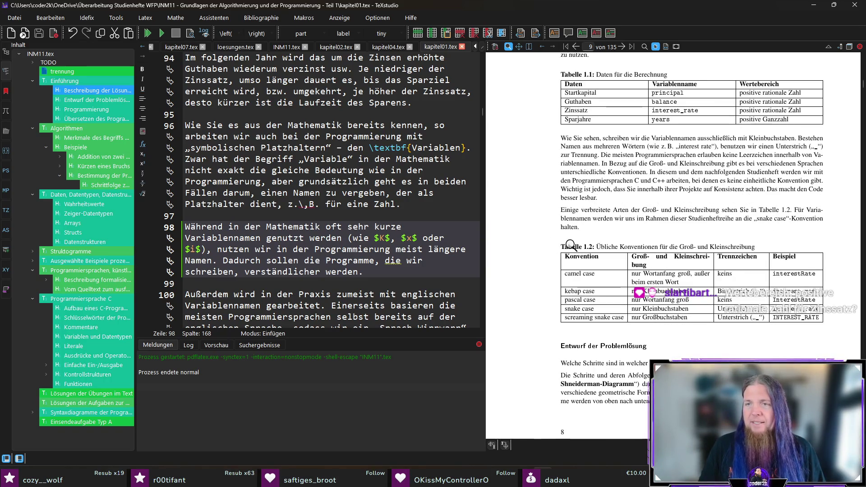
{"action": "left_click_drag", "start_coordinate": [775, 212], "coordinate": [777, 208]}
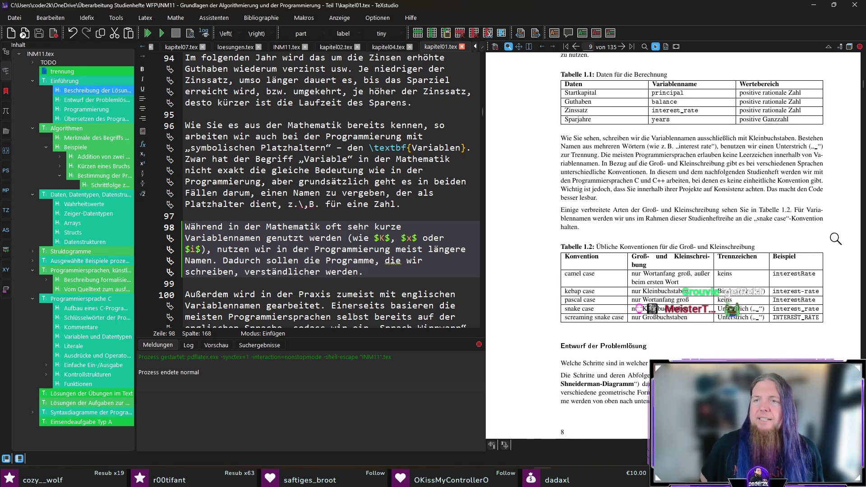
{"action": "scroll", "coordinate": [835, 238], "scroll_direction": "down", "scroll_amount": 1}
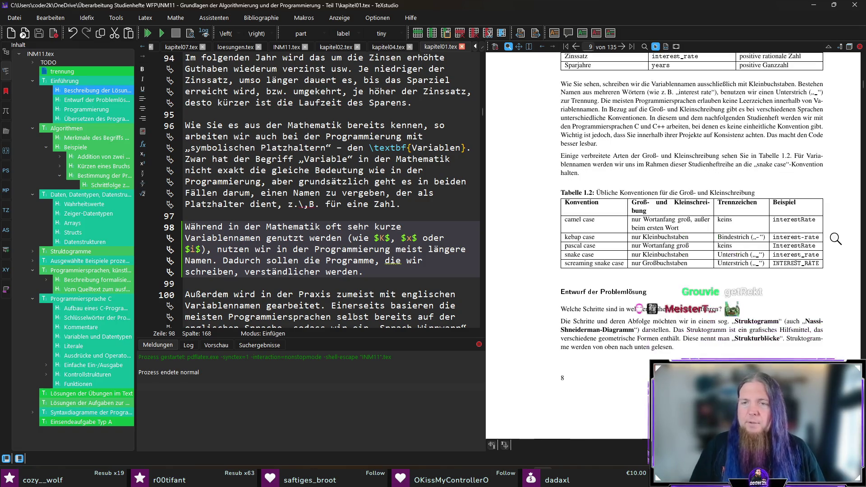
{"action": "left_click_drag", "start_coordinate": [644, 212], "coordinate": [687, 205]}
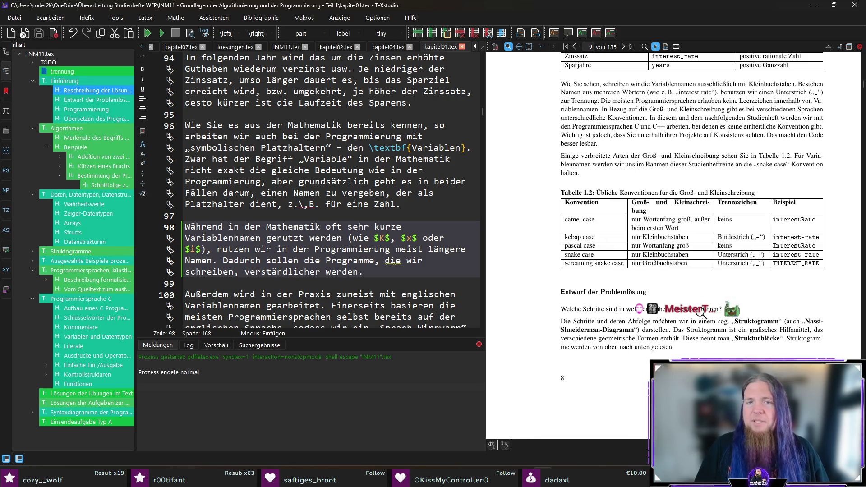
Jump to Table 1.2's source, try an X third column, recompile and magnify the previewed table.
{"action": "left_click", "coordinate": [571, 173], "text": "ctrl"}
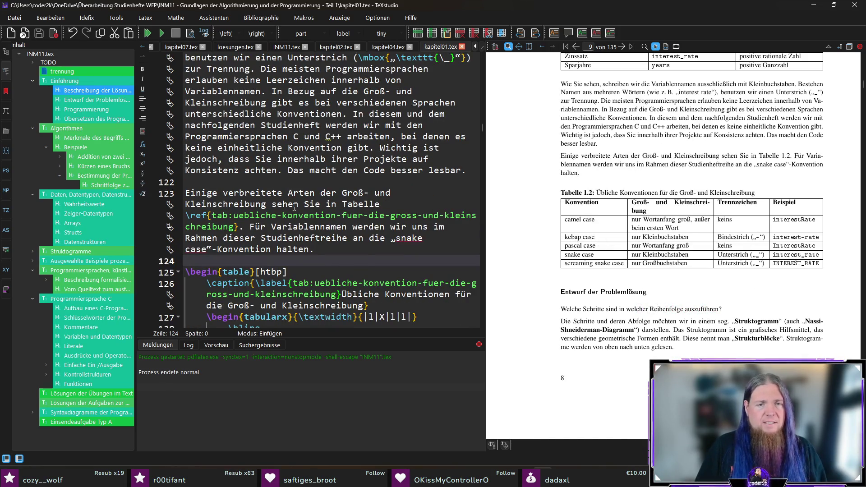
{"action": "scroll", "coordinate": [341, 216], "scroll_direction": "down", "scroll_amount": 4}
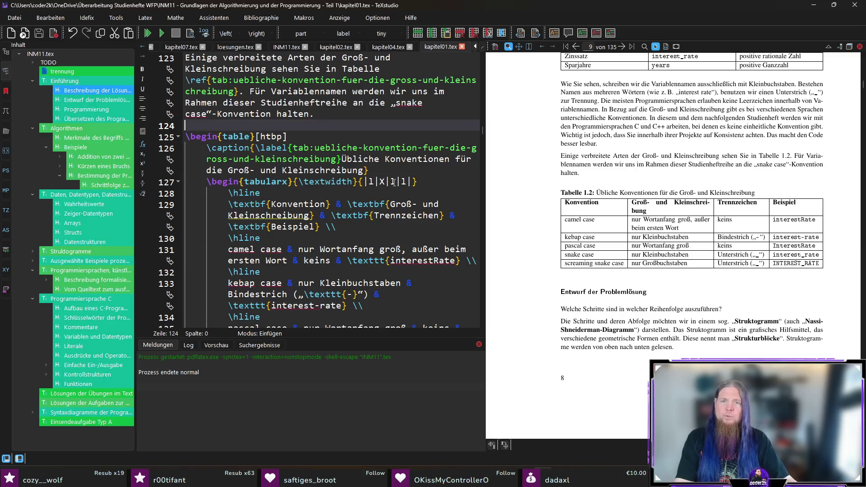
{"action": "double_click", "coordinate": [392, 181]}
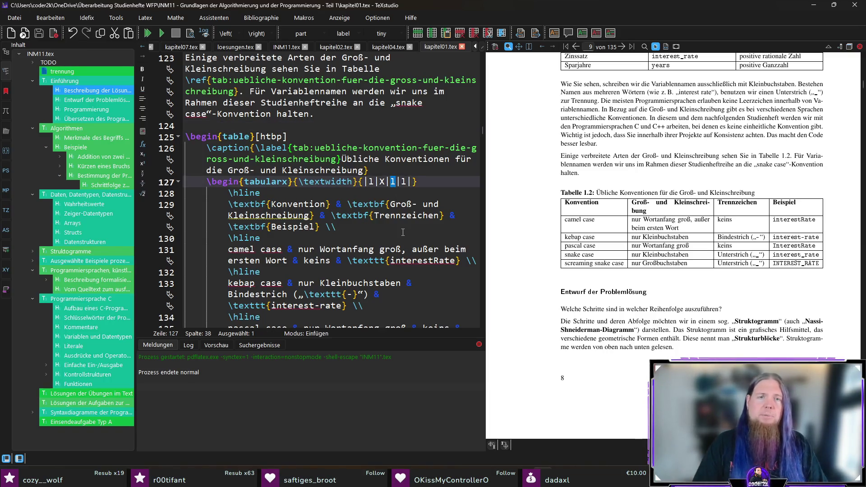
{"action": "type", "text": "X"}
{"action": "key", "text": "BackSpace"}
{"action": "type", "text": "l|"}
{"action": "key", "text": "F5"}
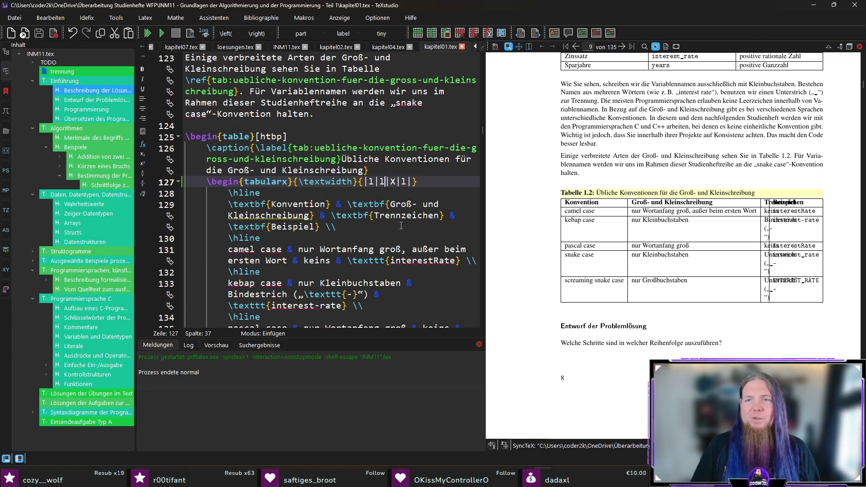
{"action": "mouse_move", "coordinate": [777, 220]}
{"action": "left_mouse_down"}
{"action": "mouse_move", "coordinate": [780, 209]}
{"action": "mouse_move", "coordinate": [787, 244]}
{"action": "mouse_move", "coordinate": [786, 209]}
{"action": "mouse_move", "coordinate": [784, 217]}
{"action": "left_mouse_up"}
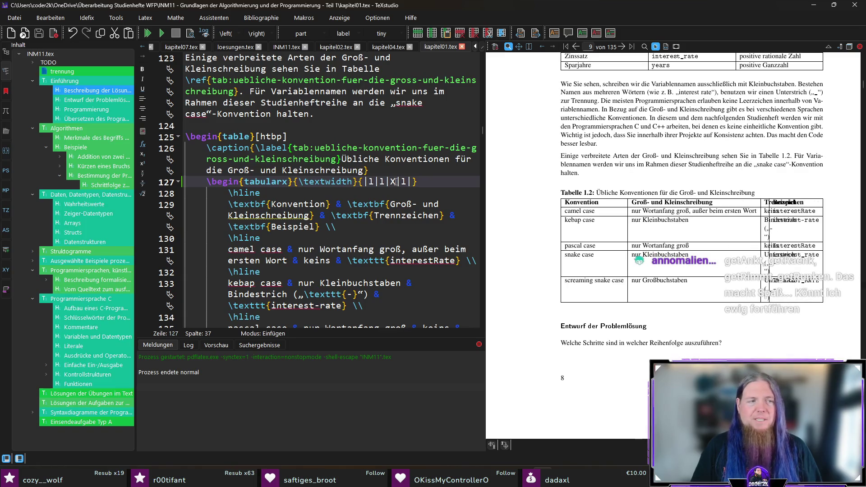
Correct the tabularx spec to {|l|X|l|l|}, recompile, and select the table source from line 125.
{"action": "key", "text": "BackSpace"}
{"action": "type", "text": "l"}
{"action": "key", "text": "Left"}
{"action": "key", "text": "Left"}
{"action": "key", "text": "Left"}
{"action": "key", "text": "Delete"}
{"action": "type", "text": "X"}
{"action": "key", "text": "End"}
{"action": "key", "text": "F5"}
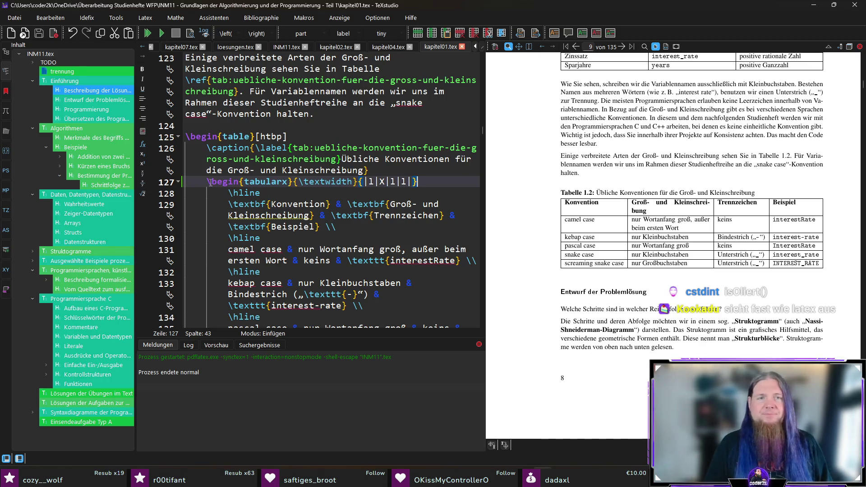
{"action": "scroll", "coordinate": [307, 234], "scroll_direction": "down", "scroll_amount": 6}
{"action": "mouse_move", "coordinate": [252, 193]}
{"action": "left_mouse_down"}
{"action": "mouse_move", "coordinate": [212, 171]}
{"action": "mouse_move", "coordinate": [181, 75]}
{"action": "mouse_move", "coordinate": [178, 135]}
{"action": "left_mouse_up"}
{"action": "key", "text": "alt+Tab"}
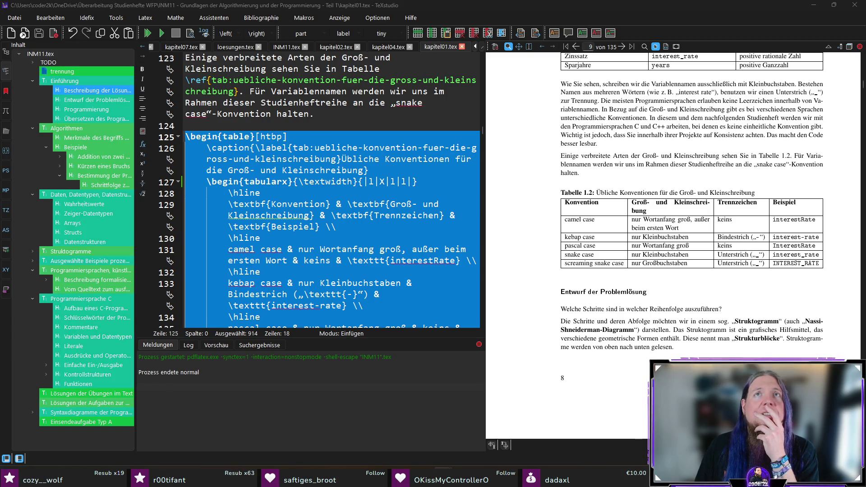
Paste >{\raggedright\arraybackslash} before the X column in line 127 and recompile.
{"action": "left_click", "coordinate": [436, 181]}
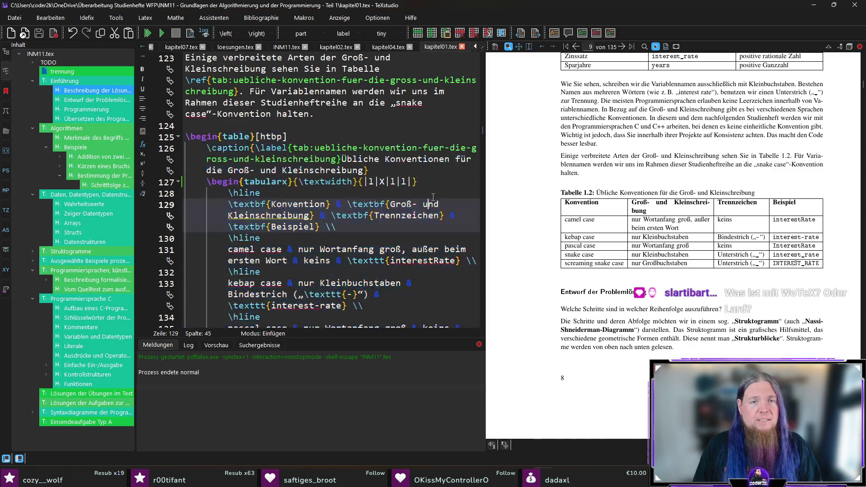
{"action": "type", "text": "\\begin{tabularx}{\\textwidth}{|l|>{\\raggedright\\arraybackslash}X|l|l|}"}
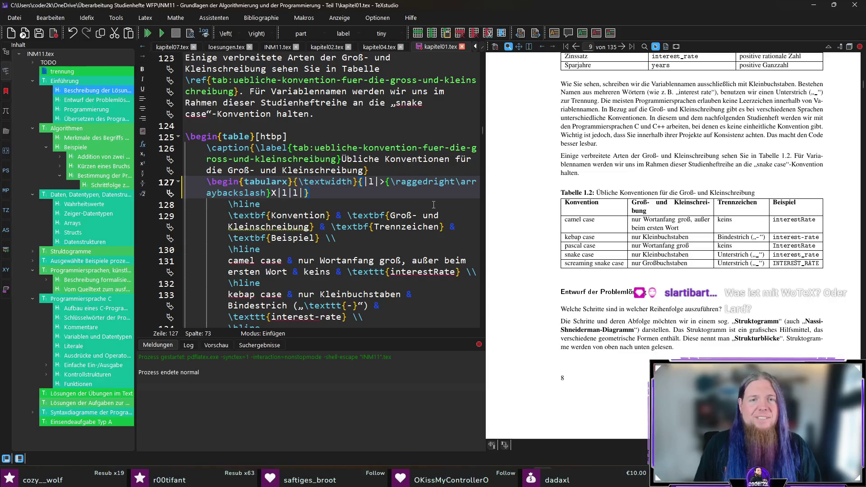
{"action": "key", "text": "F5"}
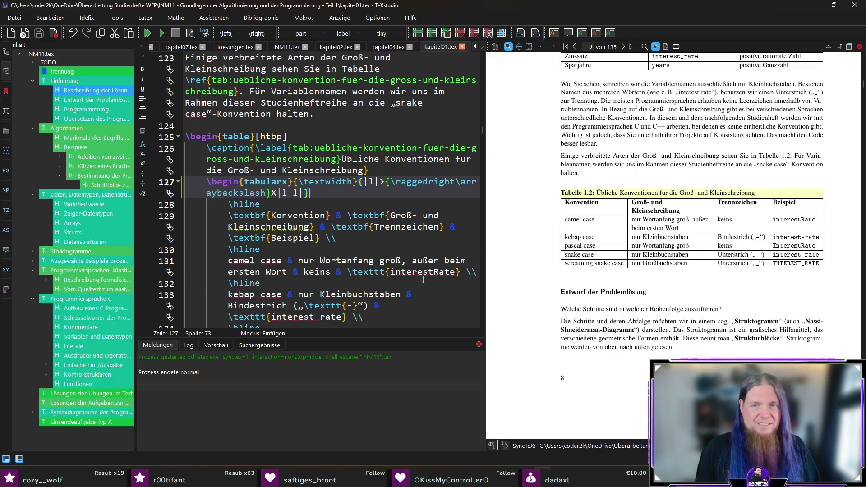
{"action": "left_click", "coordinate": [667, 204]}
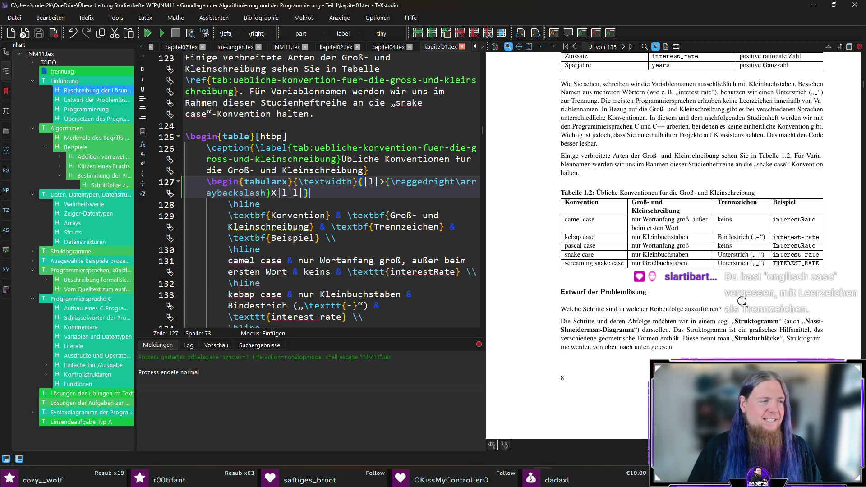
{"action": "scroll", "coordinate": [739, 295], "scroll_direction": "down", "scroll_amount": 2}
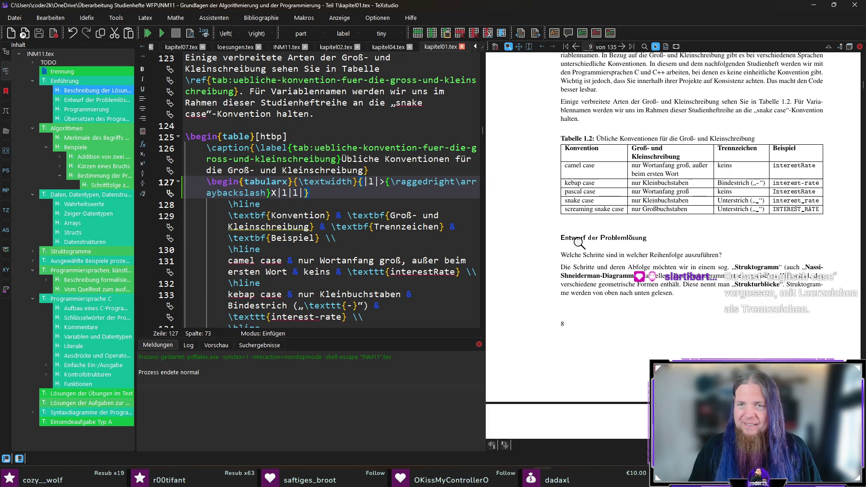
Scroll the PDF preview down to the „Sparjahre“ Struktogramm and jump to the paragraph source below it.
{"action": "scroll", "coordinate": [661, 304], "scroll_direction": "down", "scroll_amount": 2}
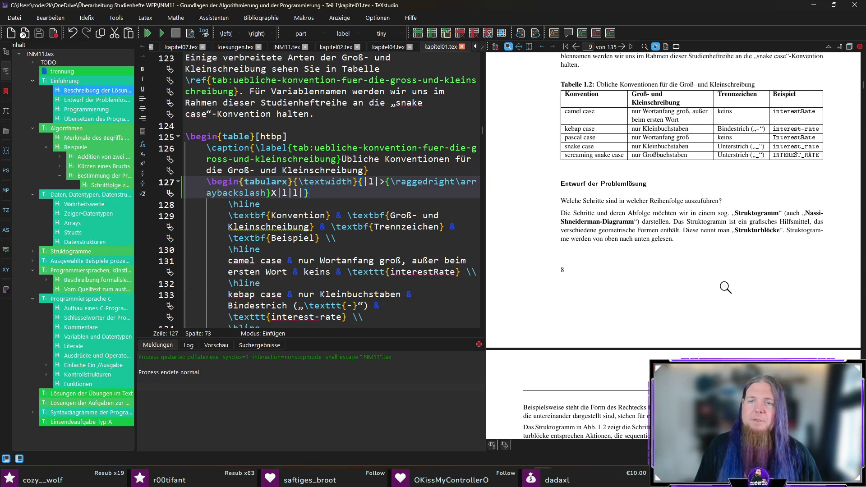
{"action": "scroll", "coordinate": [528, 282], "scroll_direction": "down", "scroll_amount": 5}
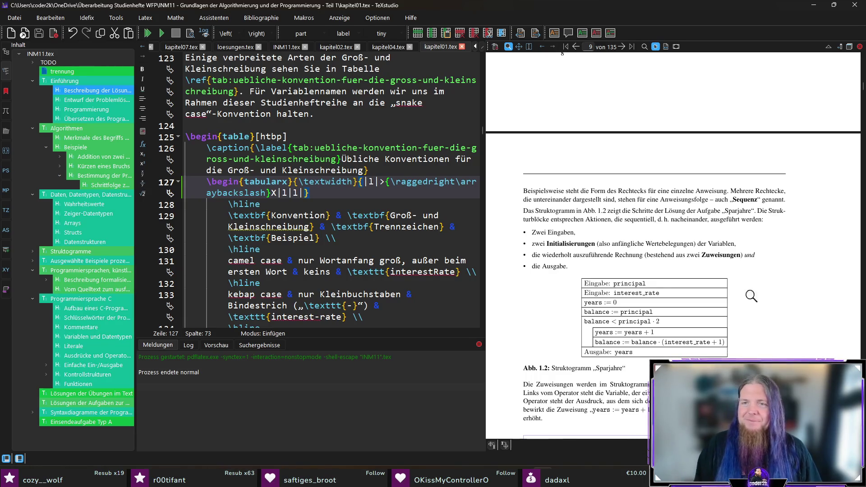
{"action": "scroll", "coordinate": [776, 289], "scroll_direction": "down", "scroll_amount": 1}
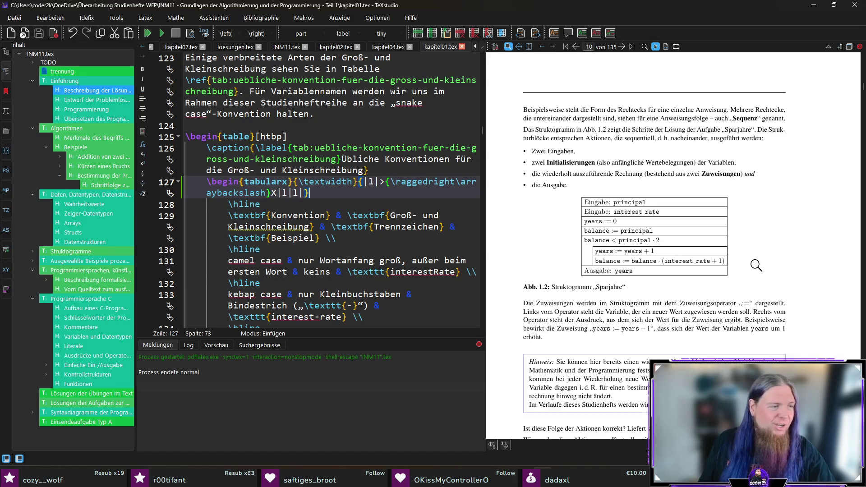
{"action": "scroll", "coordinate": [775, 265], "scroll_direction": "down", "scroll_amount": 1}
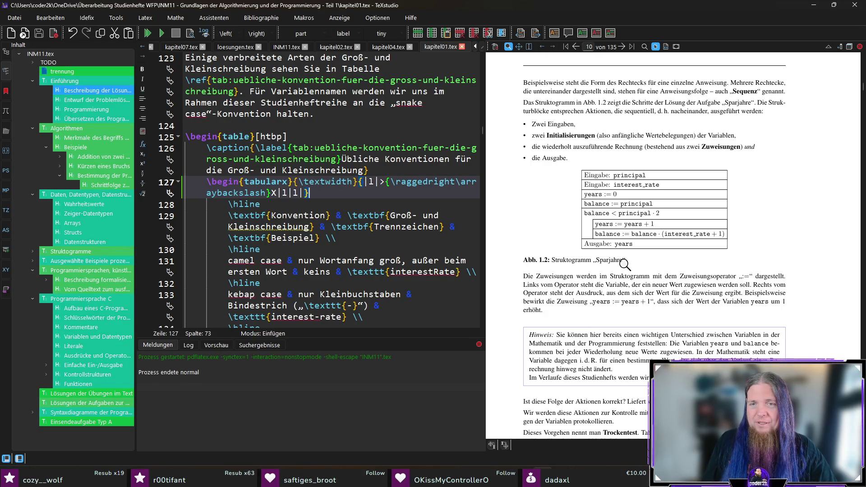
{"action": "scroll", "coordinate": [680, 276], "scroll_direction": "down", "scroll_amount": 1}
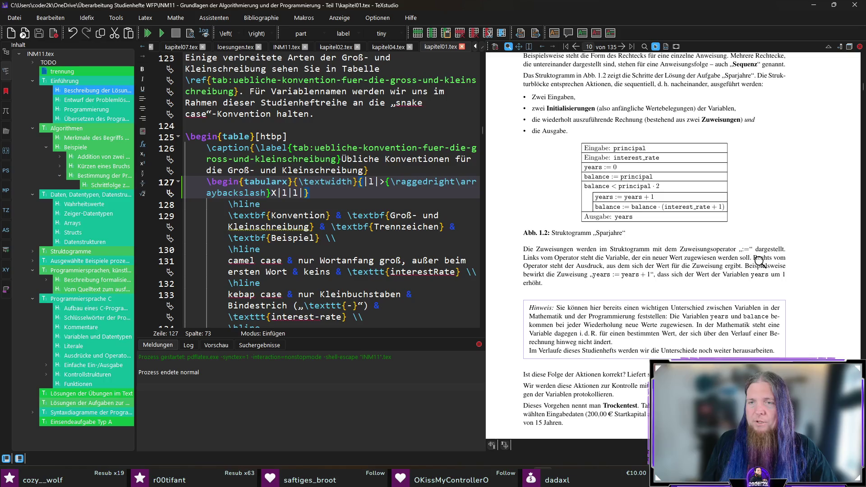
{"action": "left_click", "coordinate": [728, 247], "text": "ctrl"}
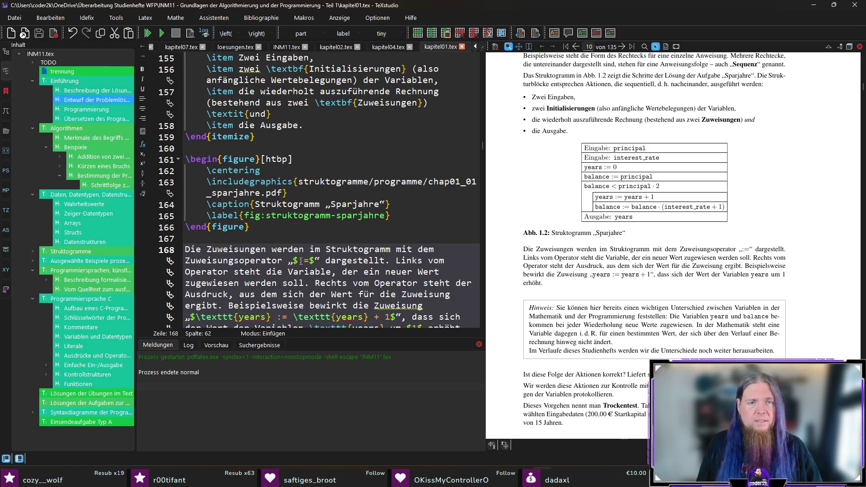
Magnify the Sparjahre Struktogramm in the PDF preview, then scroll further down the page.
{"action": "left_click_drag", "start_coordinate": [611, 166], "coordinate": [631, 211]}
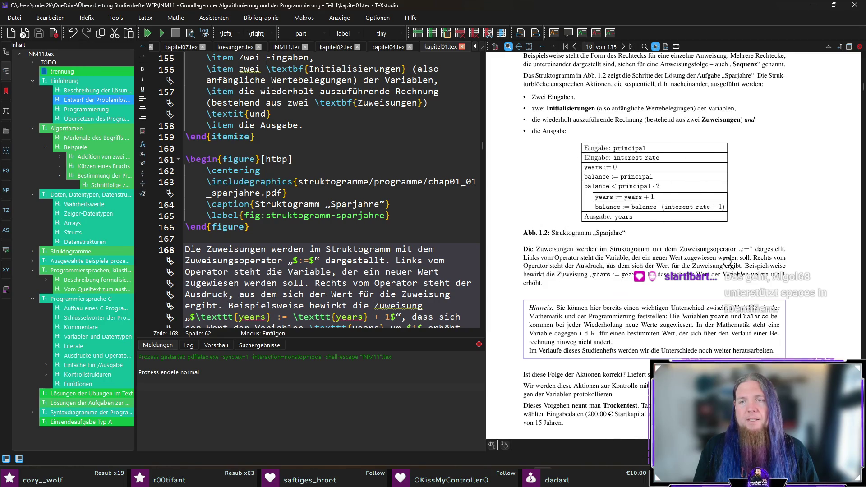
{"action": "scroll", "coordinate": [795, 280], "scroll_direction": "down", "scroll_amount": 1}
{"action": "scroll", "coordinate": [795, 281], "scroll_direction": "down", "scroll_amount": 1}
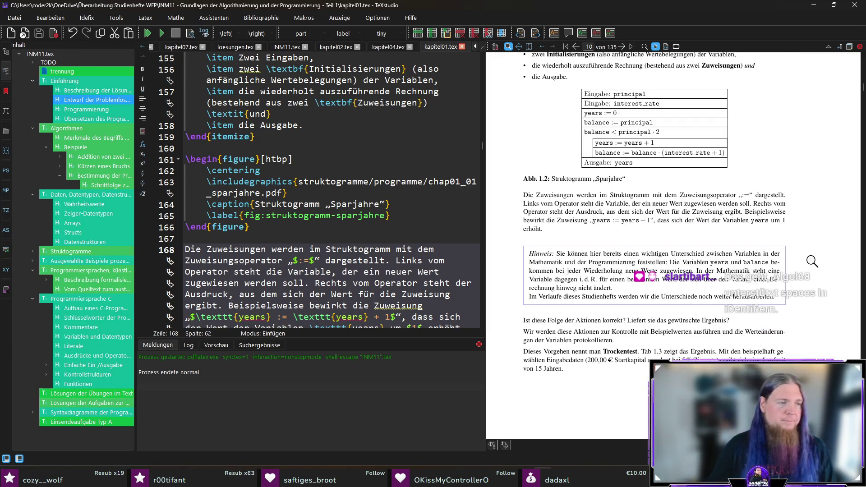
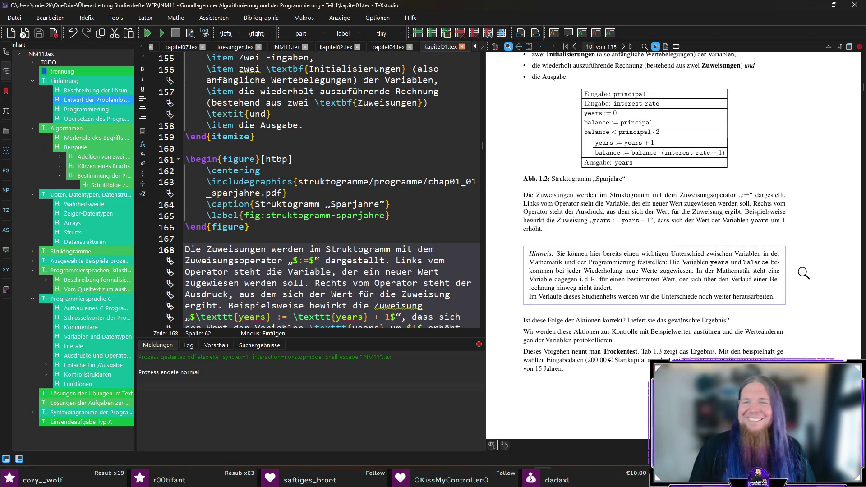
Delete 'neuer' from the assignment-operator paragraph on line 168, then sync to the Hinweis note source.
{"action": "scroll", "coordinate": [801, 244], "scroll_direction": "down", "scroll_amount": 1}
{"action": "scroll", "coordinate": [801, 244], "scroll_direction": "down", "scroll_amount": 1}
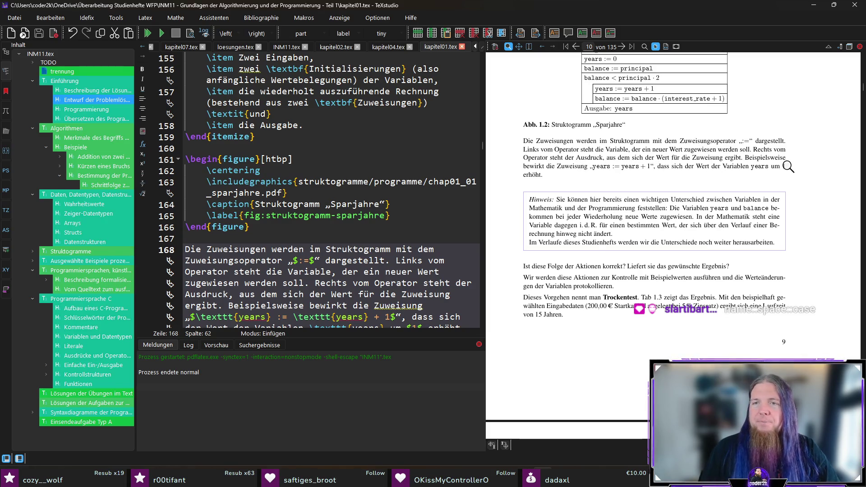
{"action": "left_click", "coordinate": [654, 150], "text": "ctrl"}
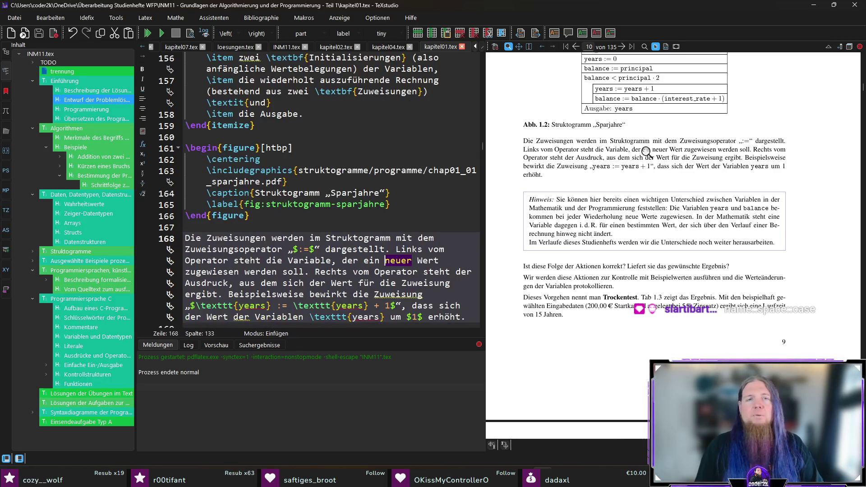
{"action": "key", "text": "ctrl+Delete"}
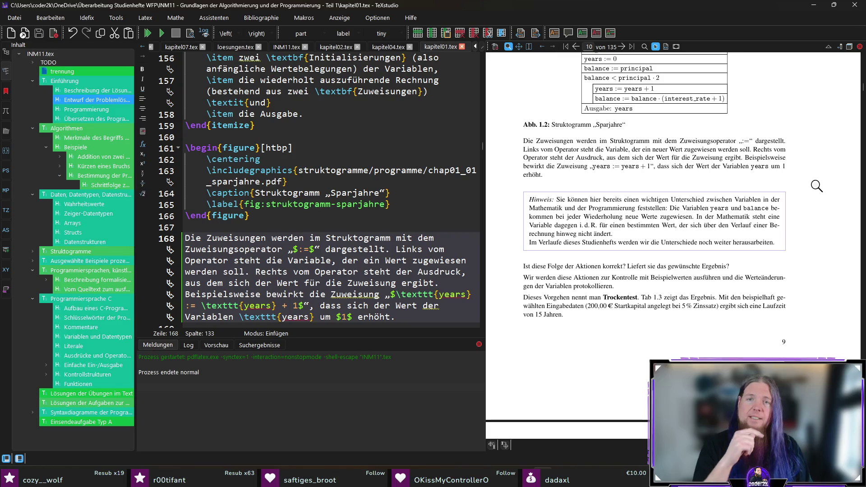
{"action": "scroll", "coordinate": [821, 221], "scroll_direction": "down", "scroll_amount": 1}
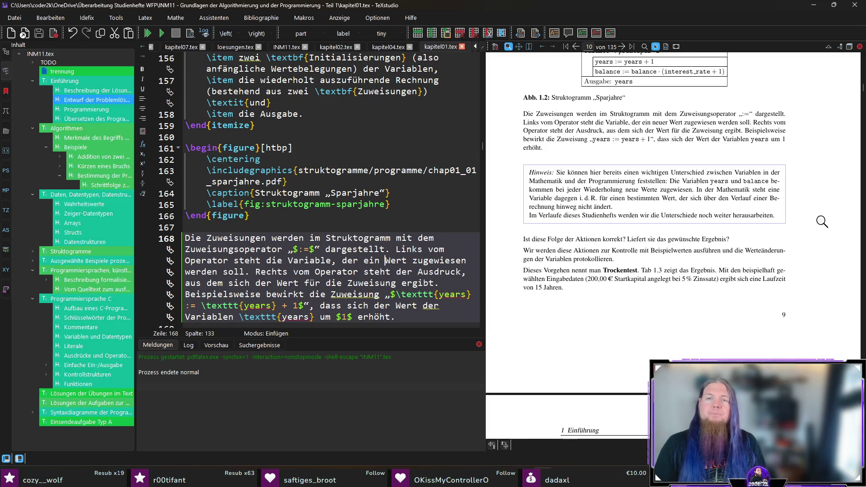
{"action": "left_click", "coordinate": [576, 181], "text": "ctrl"}
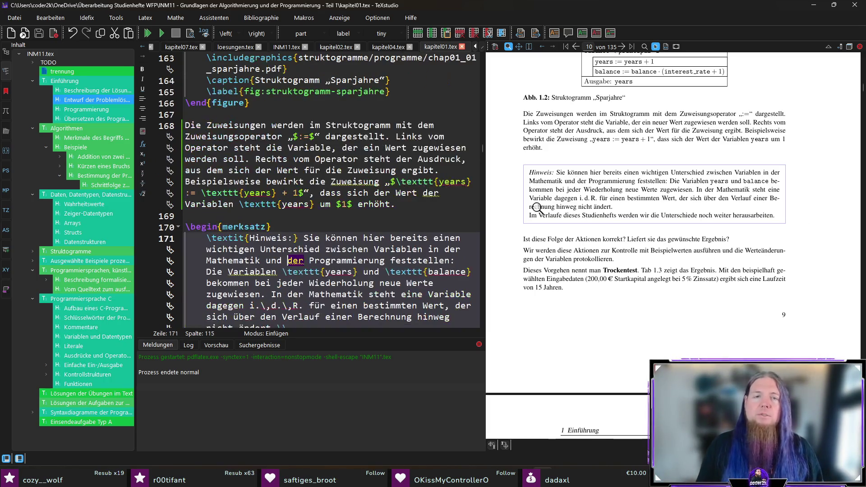
Insert 'in' before 'der Programmierung' in the Hinweis sentence, then go to the check sentence on line 177.
{"action": "type", "text": "in"}
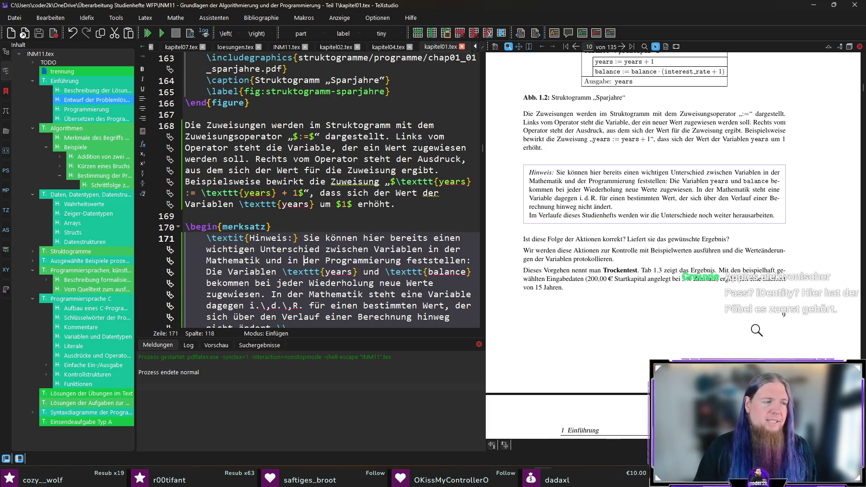
{"action": "scroll", "coordinate": [754, 315], "scroll_direction": "down", "scroll_amount": 1}
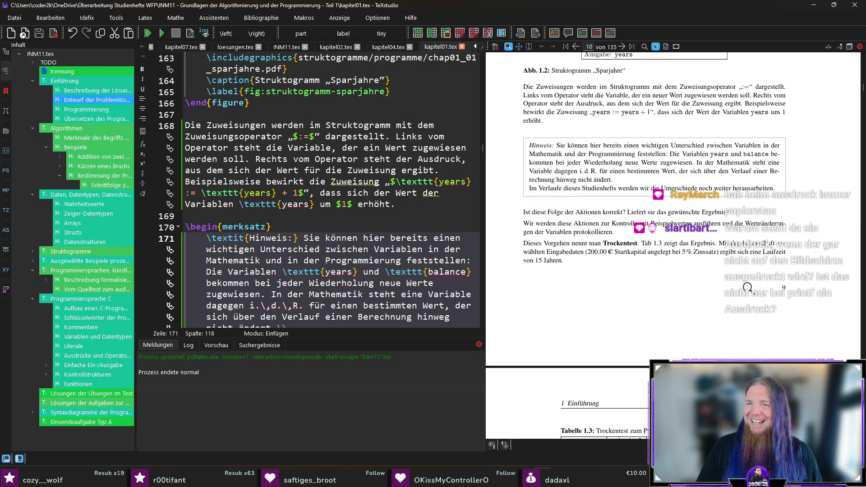
{"action": "scroll", "coordinate": [795, 284], "scroll_direction": "down", "scroll_amount": 1}
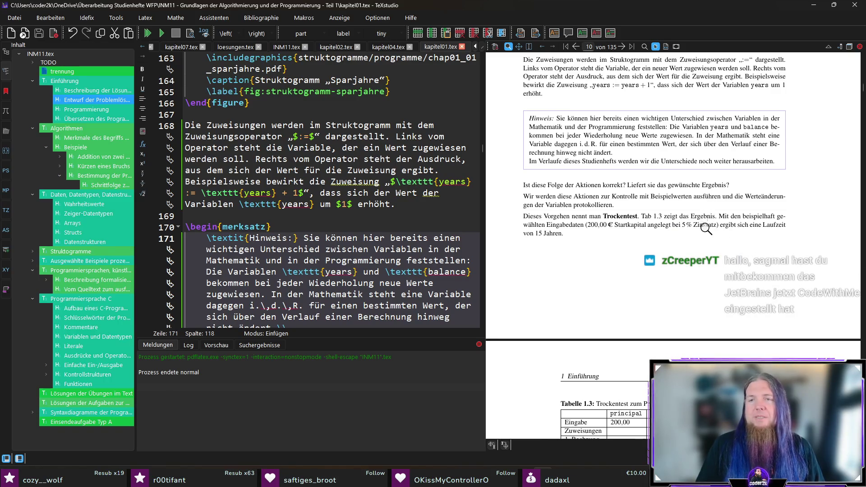
{"action": "left_click", "coordinate": [698, 197], "text": "ctrl"}
{"action": "double_click", "coordinate": [287, 257]}
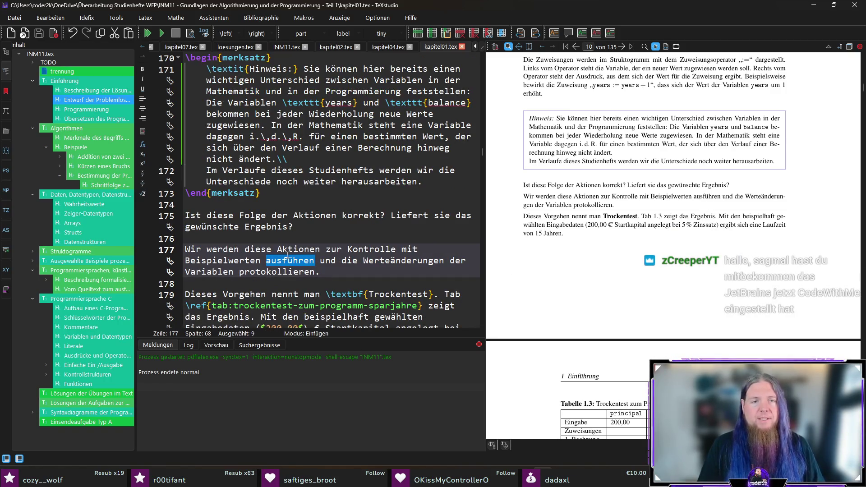
Replace 'ausführen' with 'einmal händisch abarbeiten' and 'protokollieren' with 'schriftlich festhalten'.
{"action": "type", "text": "einm"}
{"action": "type", "text": "al händisch ar"}
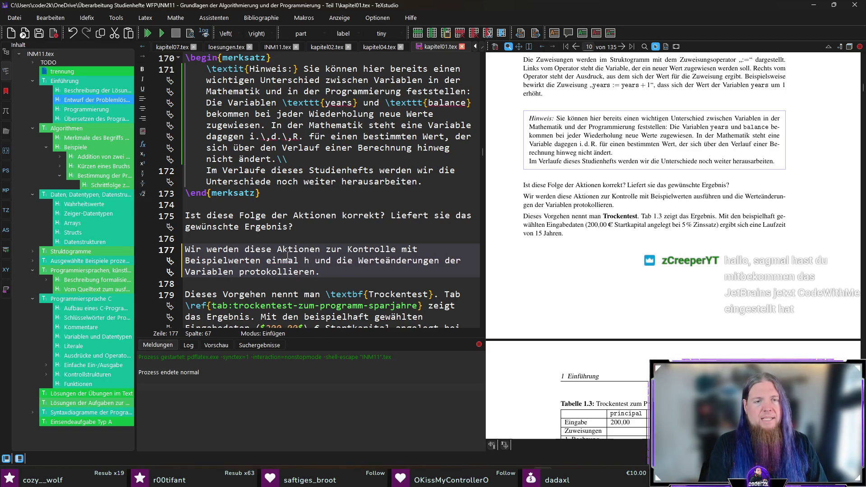
{"action": "key", "text": "BackSpace"}
{"action": "type", "text": "barbeiten"}
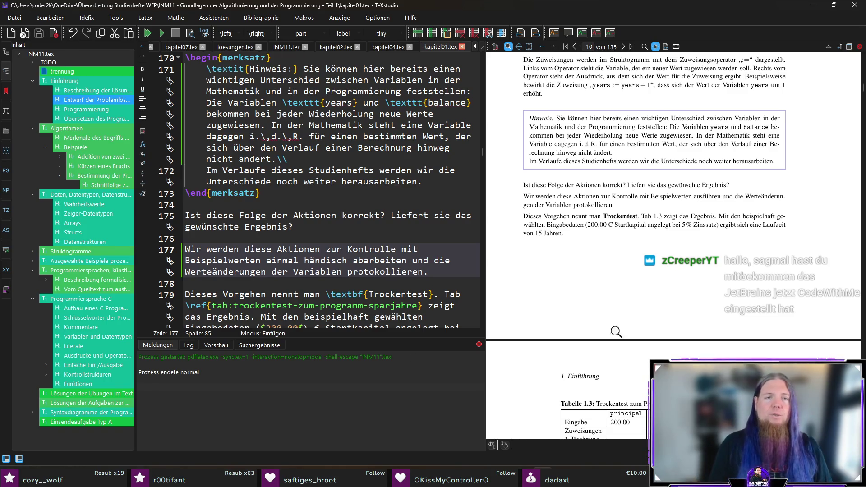
{"action": "double_click", "coordinate": [387, 272]}
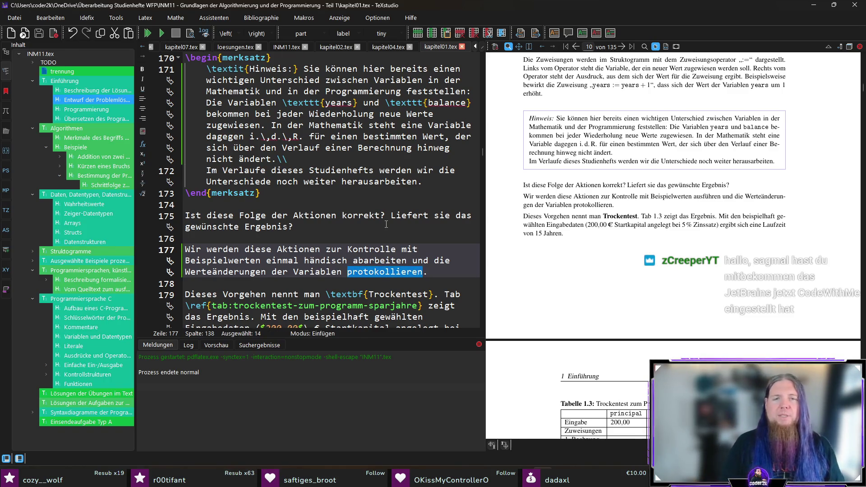
{"action": "type", "text": "schriftlich festhalten"}
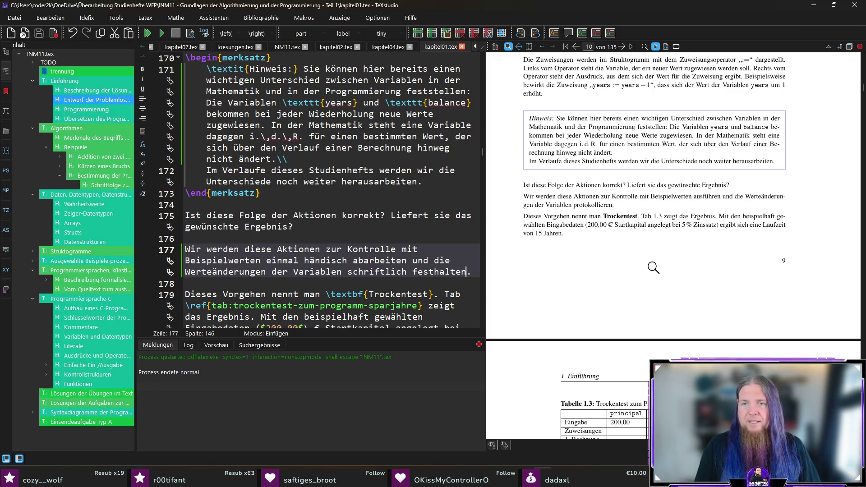
{"action": "scroll", "coordinate": [661, 235], "scroll_direction": "down", "scroll_amount": 2}
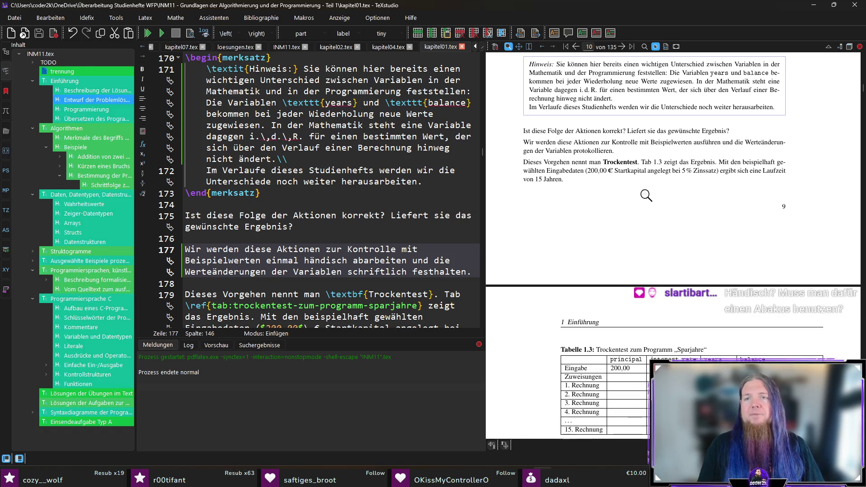
{"action": "left_click", "coordinate": [635, 170], "text": "ctrl"}
{"action": "left_click", "coordinate": [387, 260]}
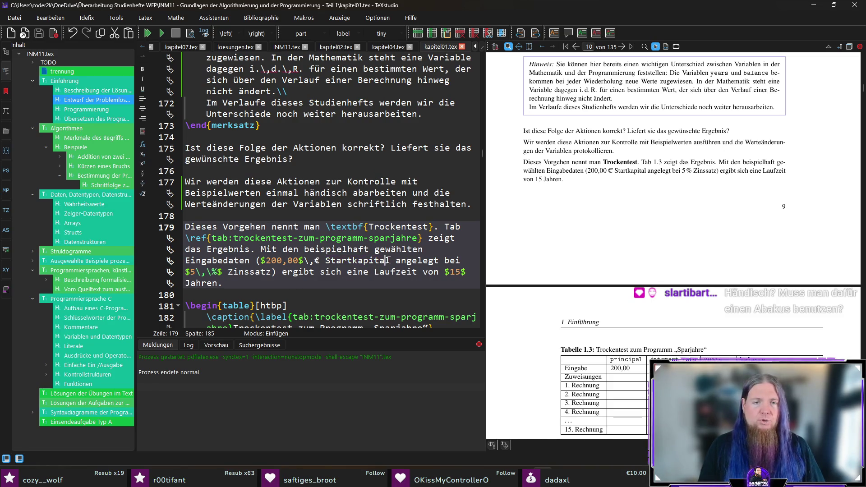
Add a comma after 'Startkapital' on line 179 and jump to the Table 1.3 caption source.
{"action": "type", "text": ","}
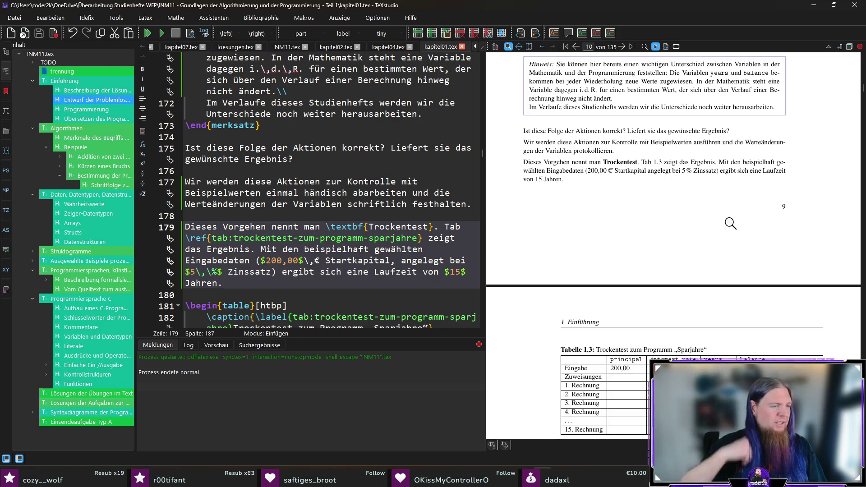
{"action": "scroll", "coordinate": [730, 223], "scroll_direction": "down", "scroll_amount": 5}
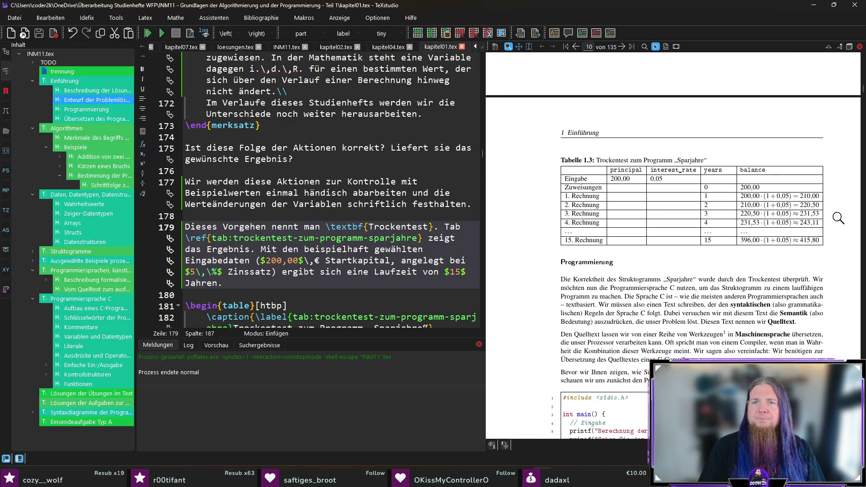
{"action": "scroll", "coordinate": [839, 218], "scroll_direction": "down", "scroll_amount": 1}
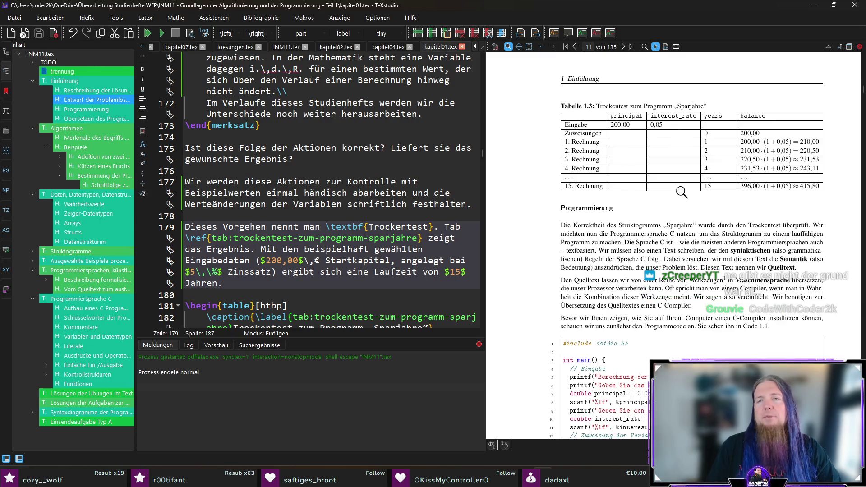
{"action": "left_click", "coordinate": [607, 106], "text": "ctrl"}
{"action": "scroll", "coordinate": [334, 217], "scroll_direction": "down", "scroll_amount": 3}
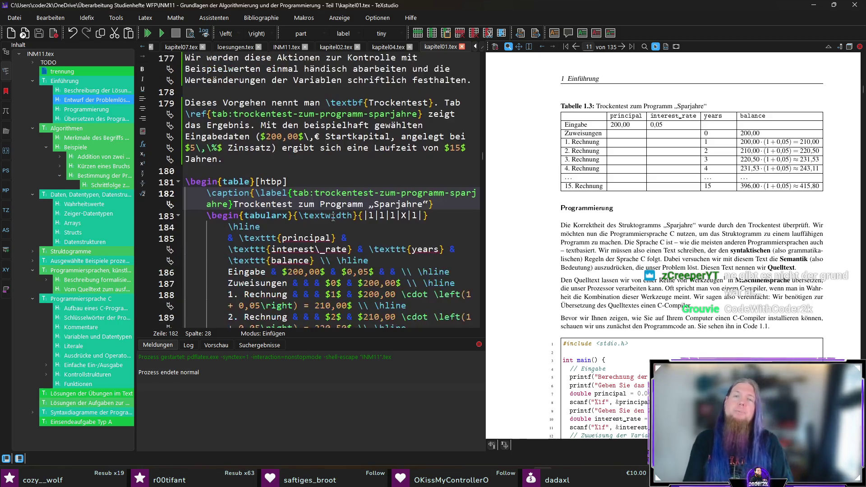
Put a dash into each of the two empty cells of Table 1.3's Eingabe row on line 186.
{"action": "scroll", "coordinate": [334, 216], "scroll_direction": "down", "scroll_amount": 1}
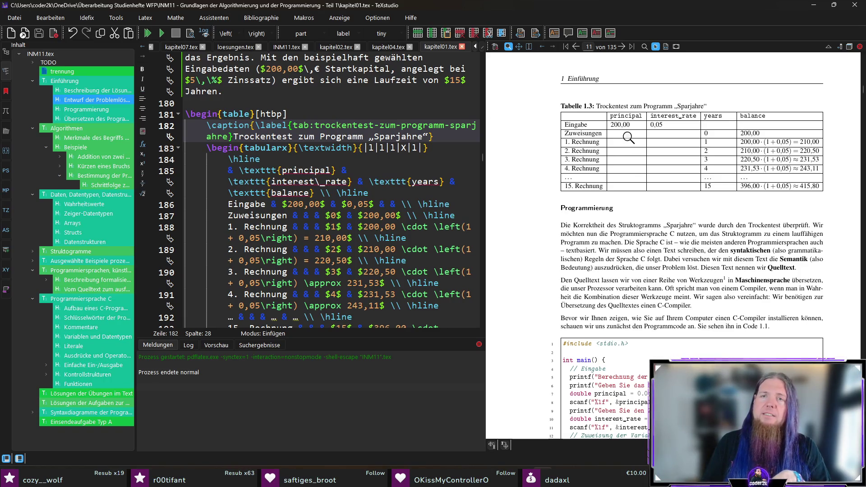
{"action": "mouse_move", "coordinate": [628, 138]}
{"action": "left_mouse_down"}
{"action": "mouse_move", "coordinate": [621, 120]}
{"action": "mouse_move", "coordinate": [627, 207]}
{"action": "mouse_move", "coordinate": [624, 136]}
{"action": "mouse_move", "coordinate": [631, 196]}
{"action": "left_mouse_up"}
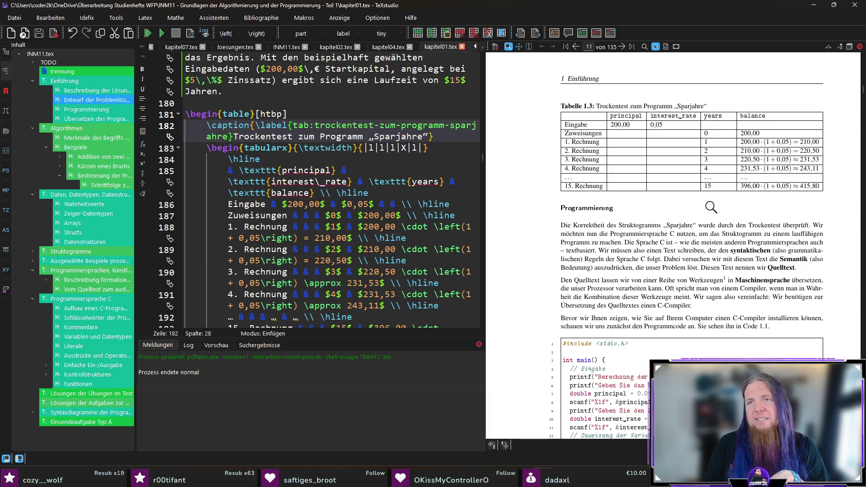
{"action": "mouse_move", "coordinate": [716, 128]}
{"action": "left_mouse_down"}
{"action": "mouse_move", "coordinate": [750, 131]}
{"action": "mouse_move", "coordinate": [733, 136]}
{"action": "mouse_move", "coordinate": [748, 247]}
{"action": "left_mouse_up"}
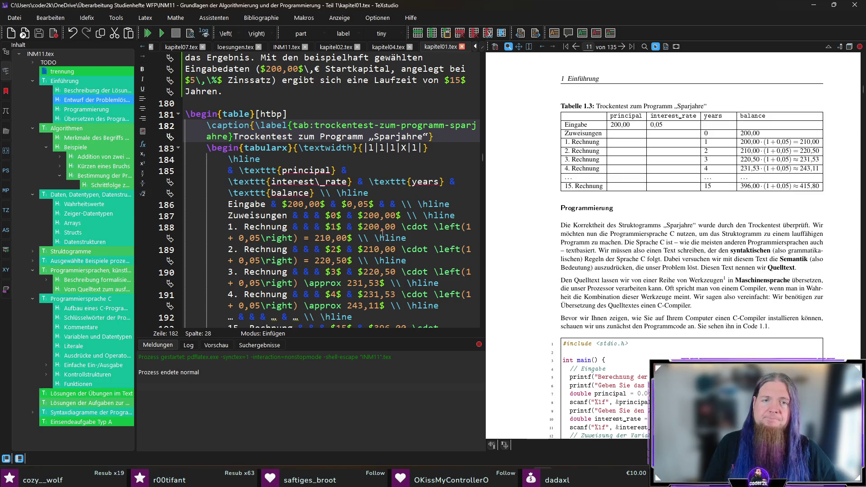
{"action": "left_click", "coordinate": [386, 205]}
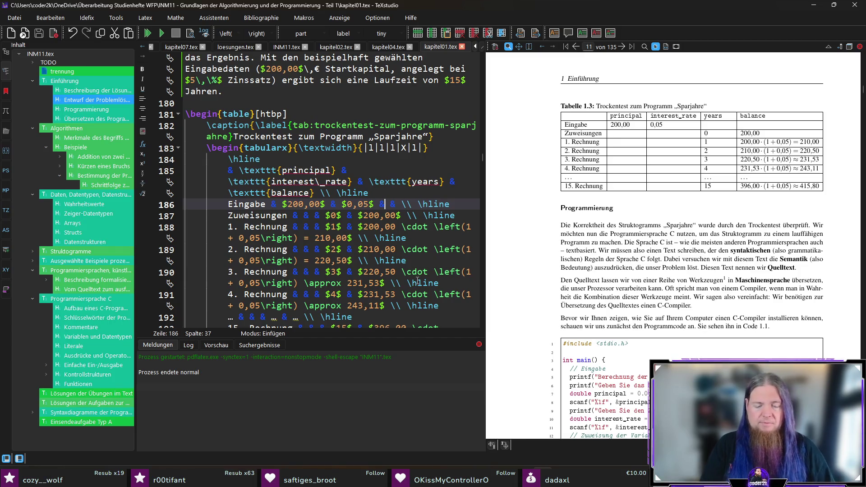
{"action": "type", "text": "-"}
{"action": "key", "text": "Right"}
{"action": "key", "text": "Right"}
{"action": "key", "text": "Right"}
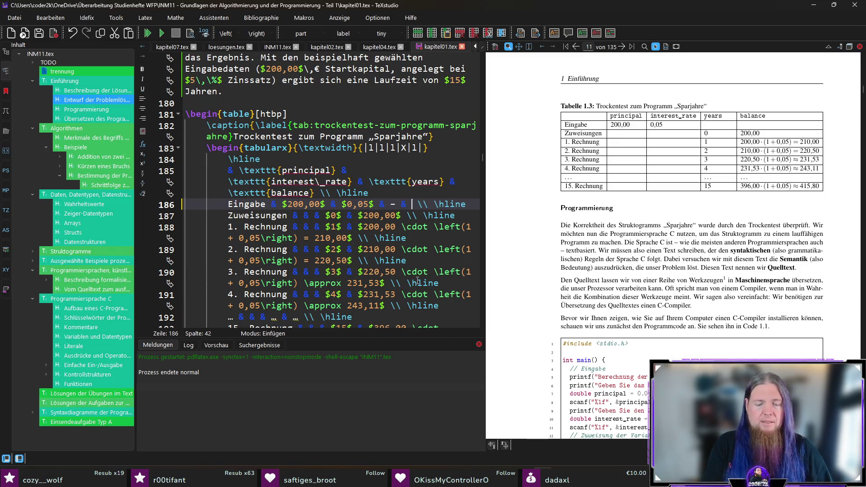
{"action": "type", "text": "-"}
{"action": "key", "text": "End"}
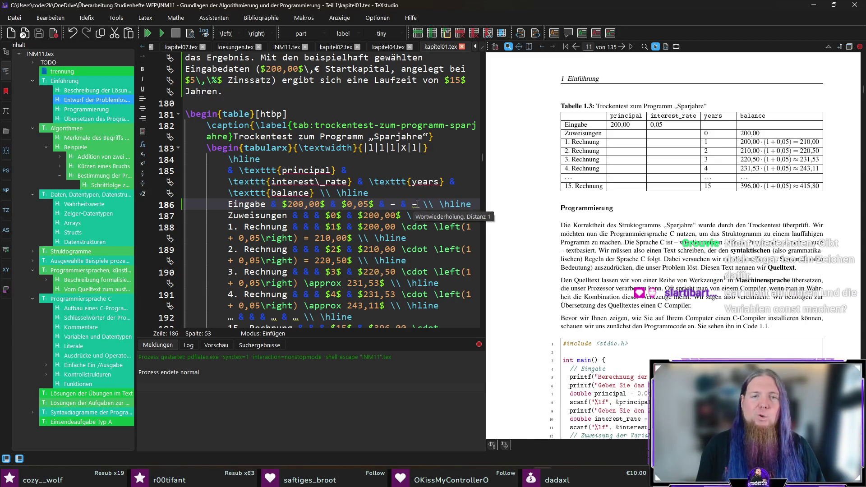
{"action": "double_click", "coordinate": [415, 204]}
{"action": "double_click", "coordinate": [392, 204]}
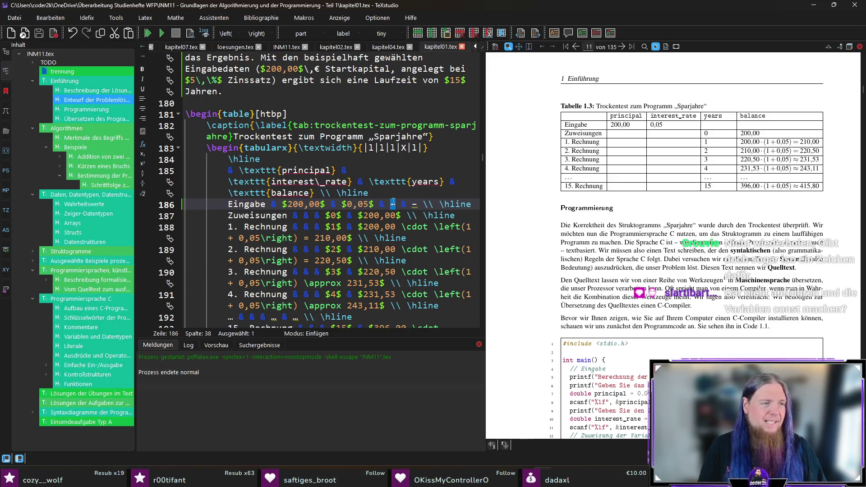
{"action": "left_click", "coordinate": [417, 204]}
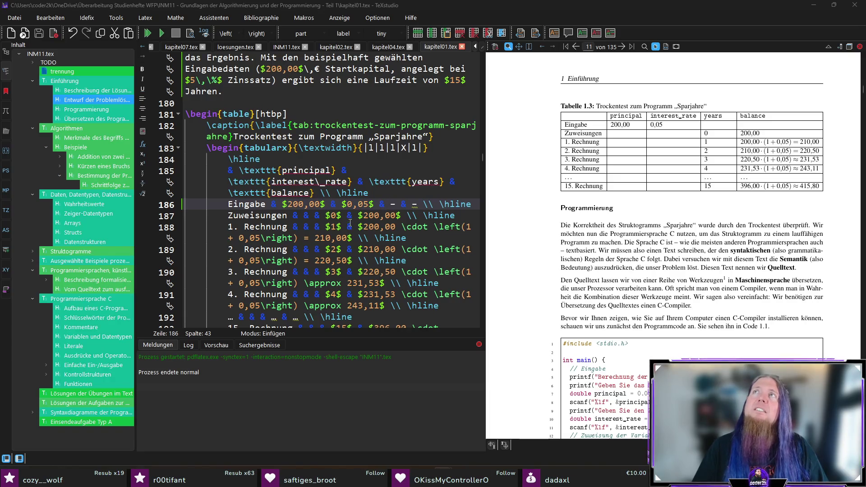
Insert a ditto quote in the Zuweisungen principal cell and recompile with F5 to preview it.
{"action": "scroll", "coordinate": [347, 215], "scroll_direction": "down", "scroll_amount": 2}
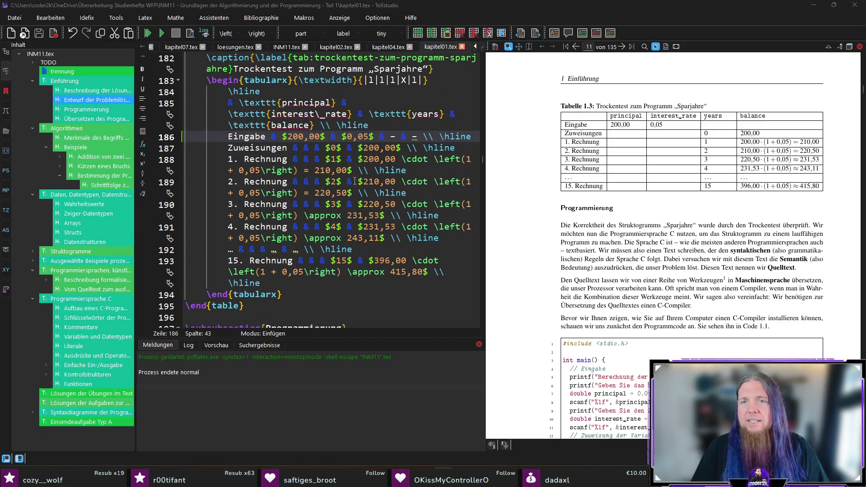
{"action": "left_click", "coordinate": [299, 148]}
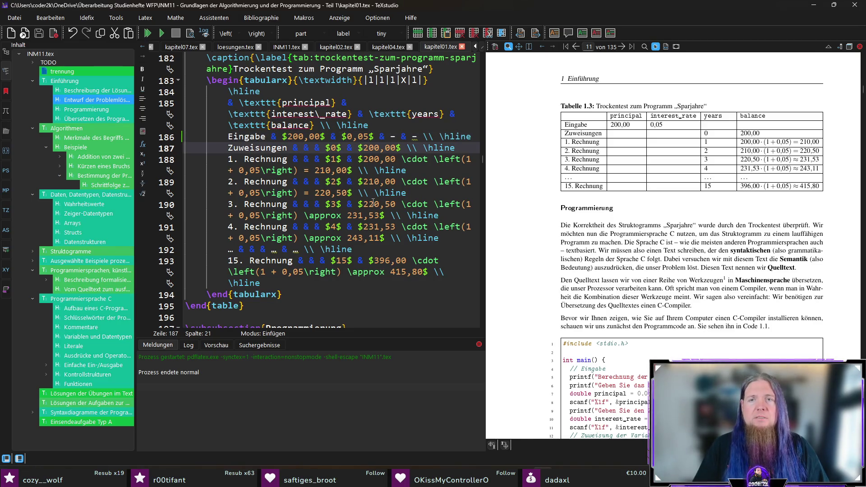
{"action": "type", "text": "\""}
{"action": "key", "text": "F5"}
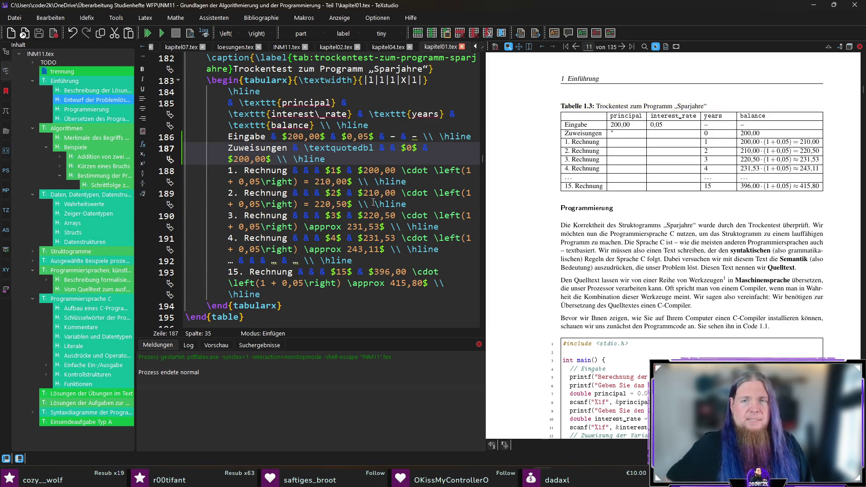
{"action": "left_click", "coordinate": [614, 134]}
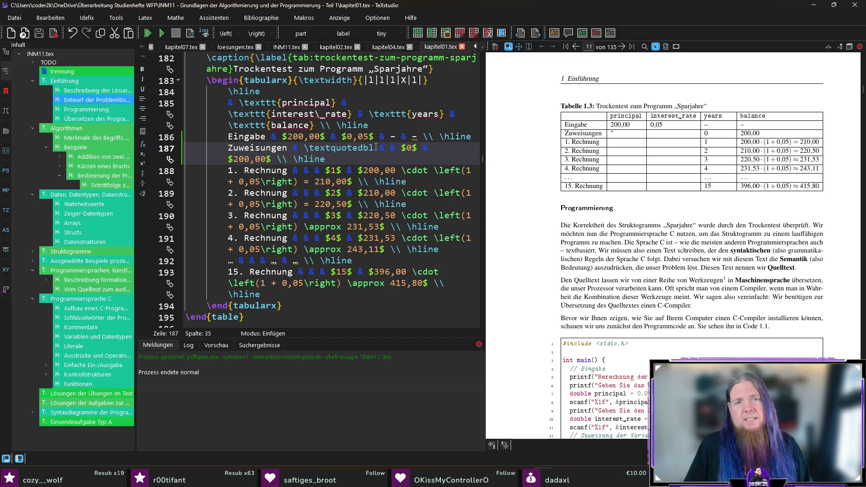
Remove the inserted quote command again and save kapitel01.tex.
{"action": "key", "text": "ctrl+shift+Left"}
{"action": "key", "text": "ctrl+shift+Left"}
{"action": "key", "text": "BackSpace"}
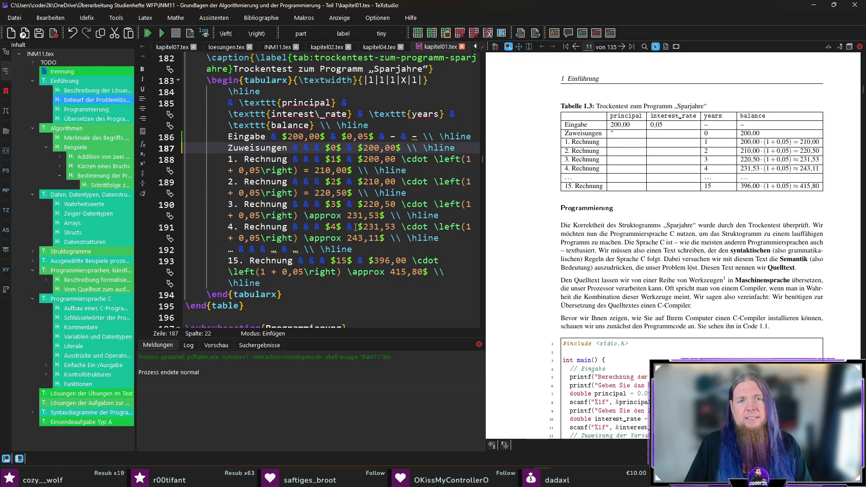
{"action": "key", "text": "ctrl+s"}
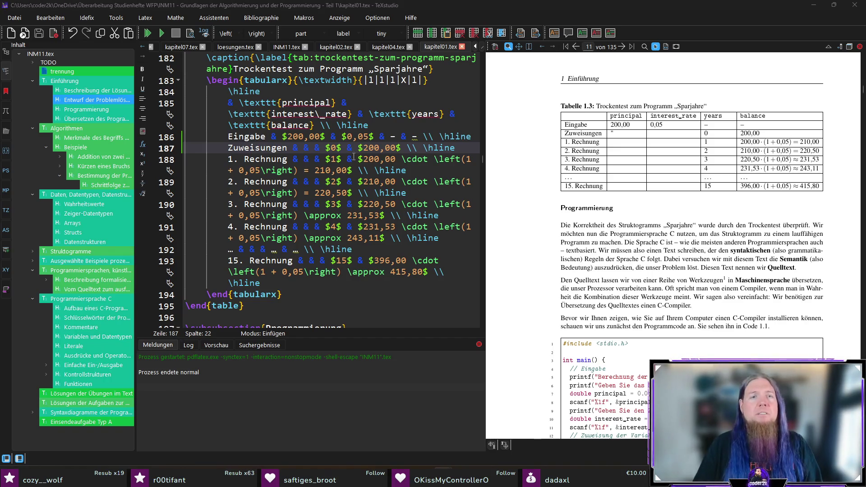
Insert \textcolor{gray}{$200,00$} into the Zuweisungen principal cell on line 187 and recompile.
{"action": "left_click", "coordinate": [296, 150]}
{"action": "type", "text": "\\textcolor{gray}"}
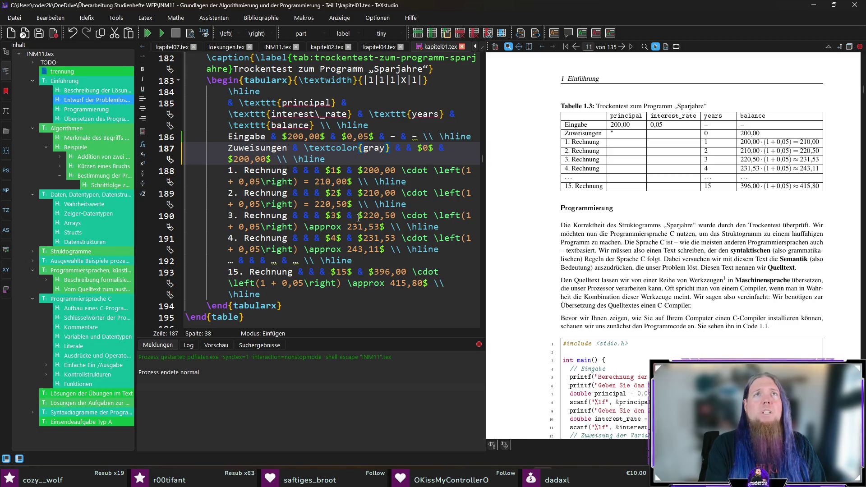
{"action": "type", "text": "{"}
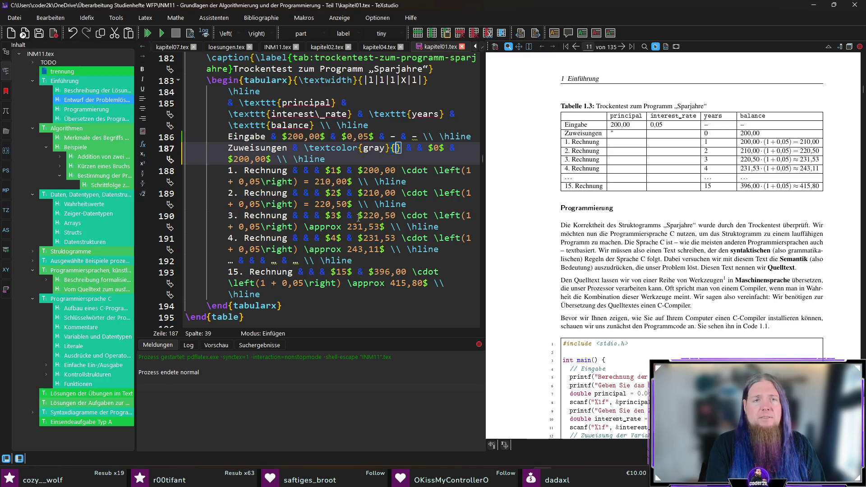
{"action": "type", "text": "$200,00$"}
{"action": "key", "text": "F5"}
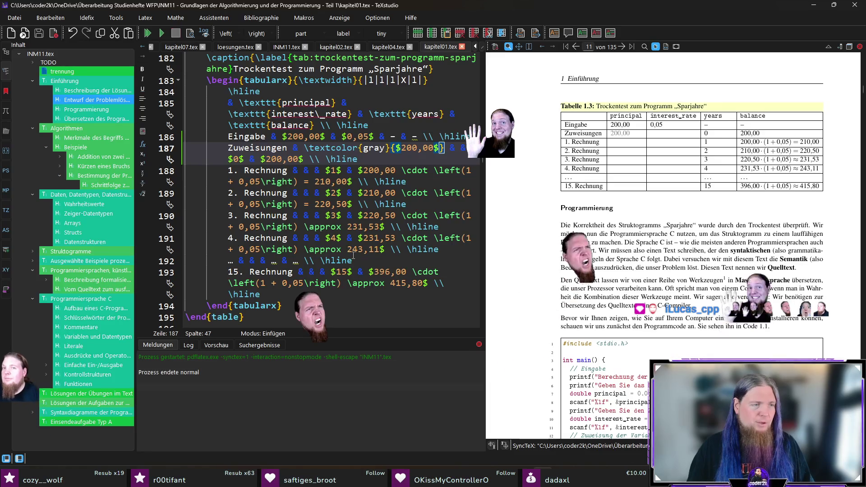
{"action": "left_click_drag", "start_coordinate": [619, 130], "coordinate": [622, 133]}
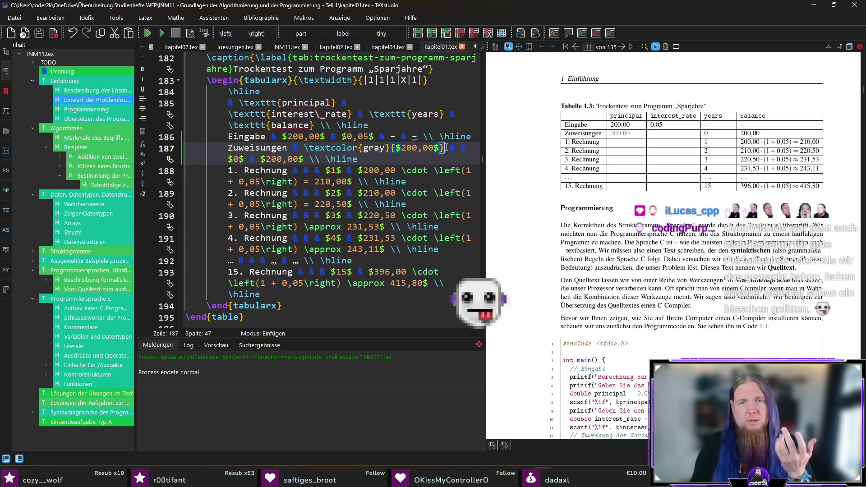
Copy the grey 200,00 snippet from the Zuweisungen line.
{"action": "left_click_drag", "start_coordinate": [436, 148], "coordinate": [305, 149]}
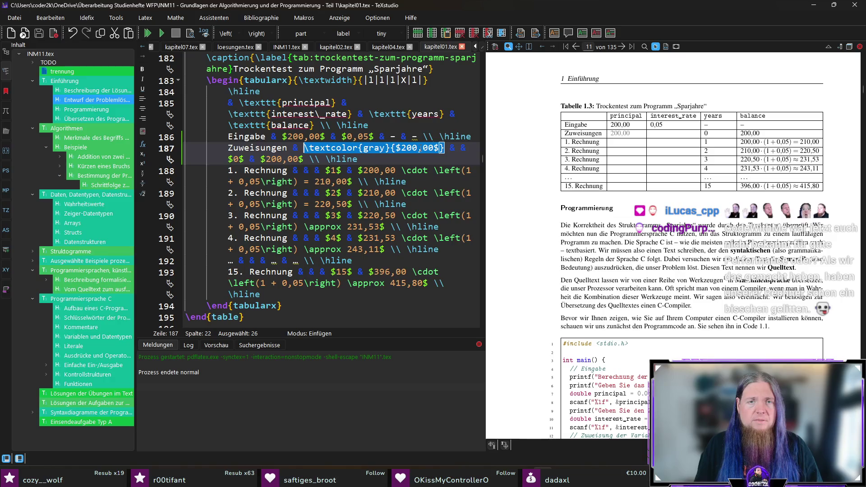
{"action": "left_click_drag", "start_coordinate": [449, 148], "coordinate": [304, 145]}
{"action": "key", "text": "ctrl+c"}
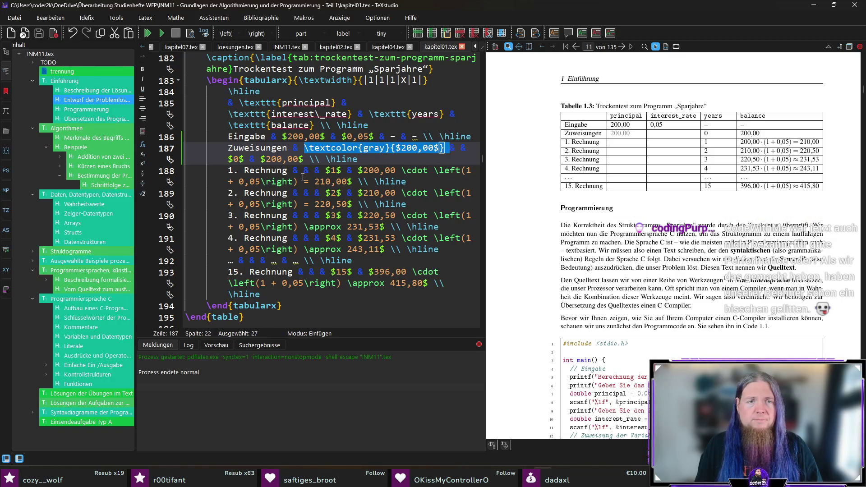
Paste the grey 200,00 snippet into the principal cells of rows 1. to 4. Rechnung.
{"action": "left_click", "coordinate": [299, 170]}
{"action": "key", "text": "ctrl+v"}
{"action": "key", "text": "ctrl+z"}
{"action": "left_click", "coordinate": [305, 170]}
{"action": "key", "text": "ctrl+v"}
{"action": "left_click", "coordinate": [305, 205]}
{"action": "key", "text": "ctrl+v"}
{"action": "left_click", "coordinate": [306, 238]}
{"action": "key", "text": "ctrl+v"}
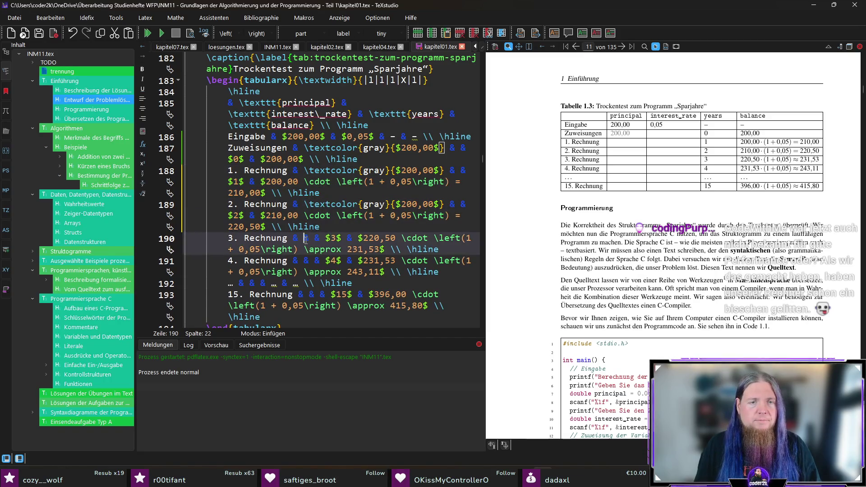
{"action": "left_click", "coordinate": [304, 271]}
{"action": "key", "text": "ctrl+v"}
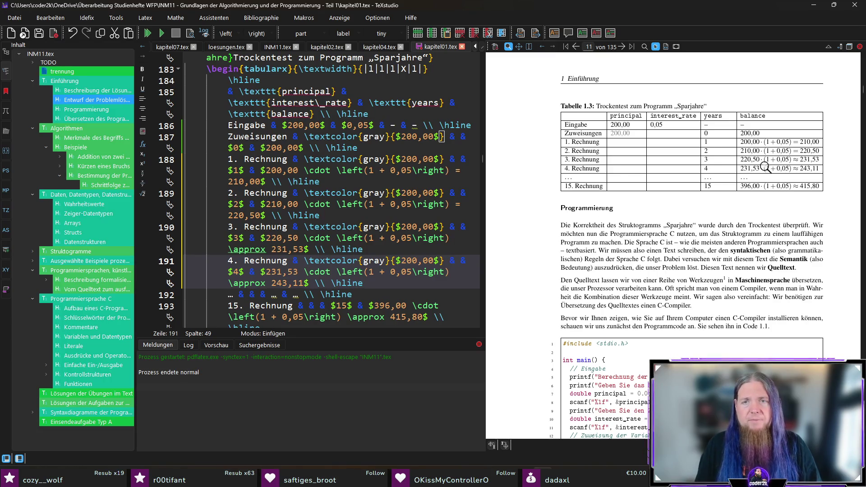
Paste the grey 200,00 snippet into the 15. Rechnung principal cell, removing the extra space.
{"action": "left_click_drag", "start_coordinate": [604, 180], "coordinate": [768, 180]}
{"action": "left_click_drag", "start_coordinate": [666, 180], "coordinate": [819, 176]}
{"action": "scroll", "coordinate": [295, 229], "scroll_direction": "down", "scroll_amount": 1}
{"action": "left_click", "coordinate": [311, 273]}
{"action": "key", "text": "ctrl+v"}
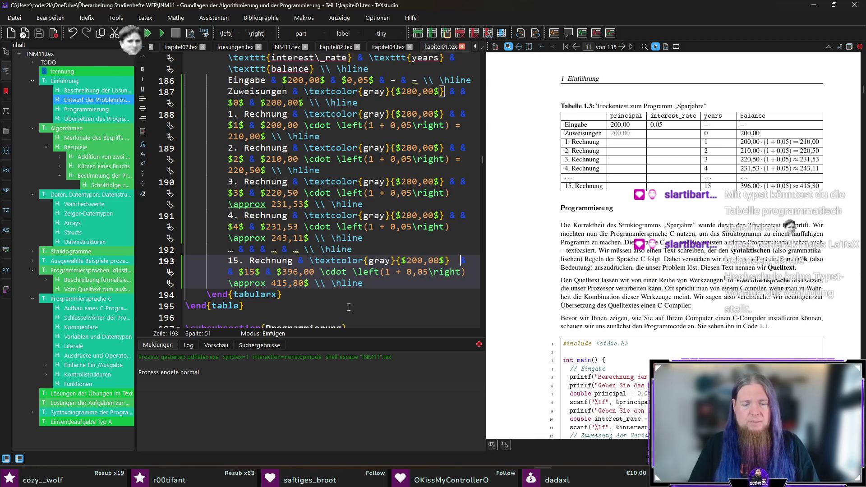
{"action": "key", "text": "BackSpace"}
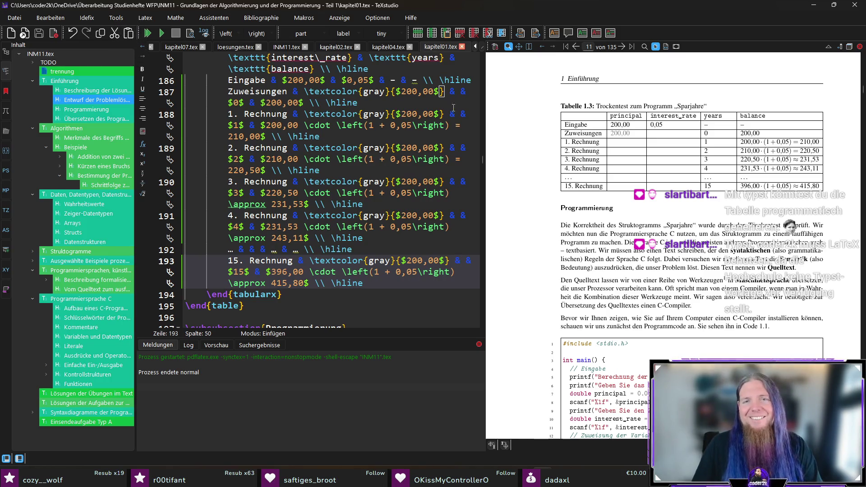
{"action": "left_click", "coordinate": [457, 92]}
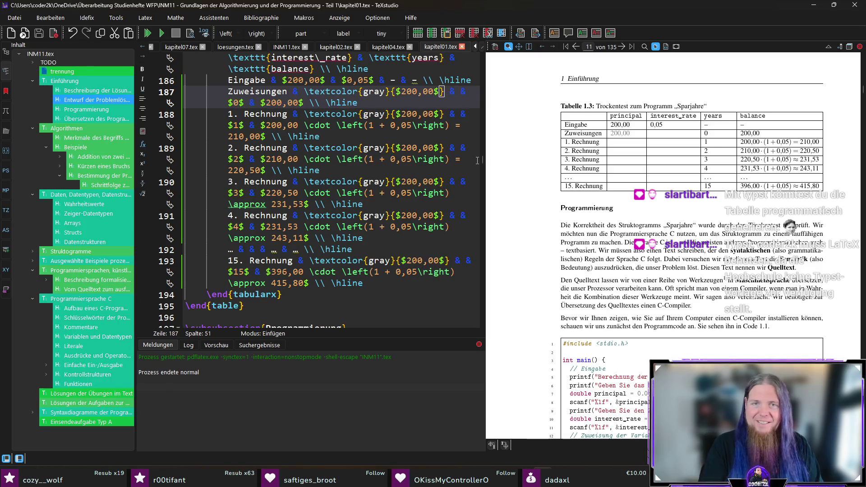
Type a grey $0,05$ into the Zuweisungen interest_rate cell and select it.
{"action": "type", "text": "extcolor{gray"}
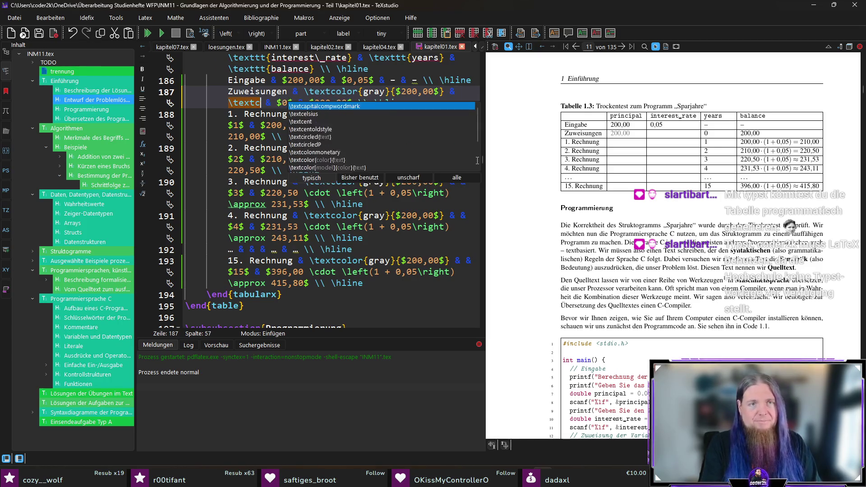
{"action": "type", "text": "}"}
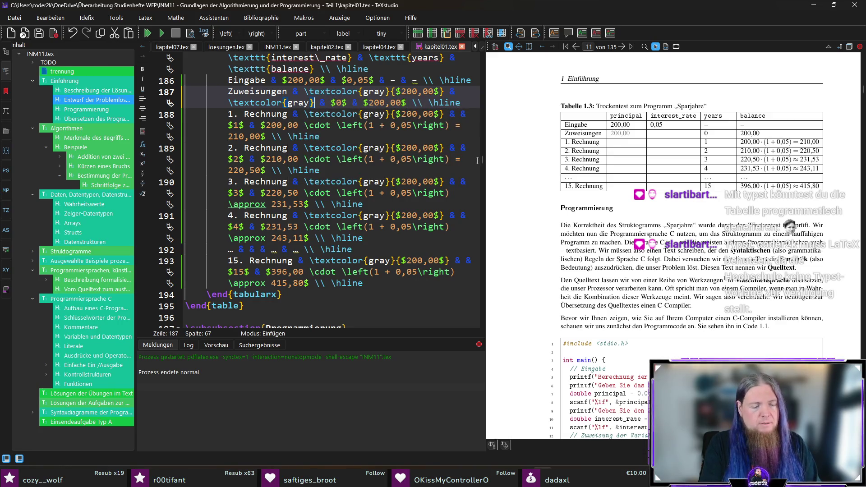
{"action": "type", "text": "$0,0"}
{"action": "type", "text": "5$"}
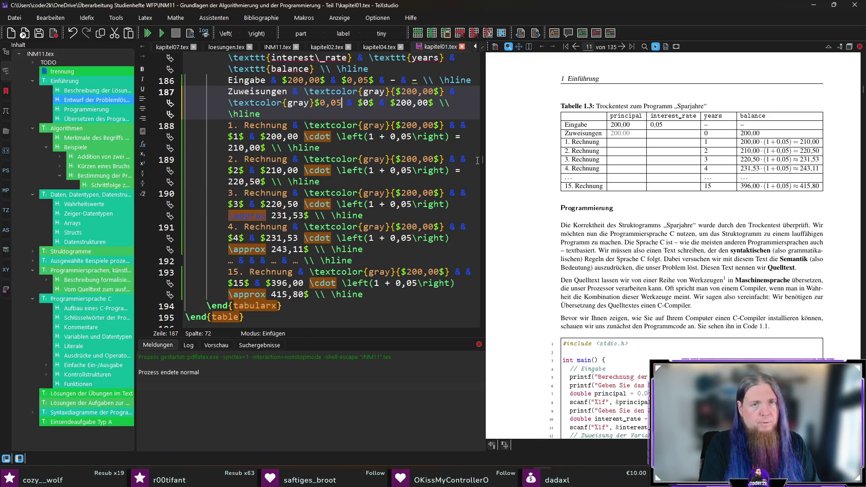
{"action": "left_click_drag", "start_coordinate": [352, 103], "coordinate": [231, 103]}
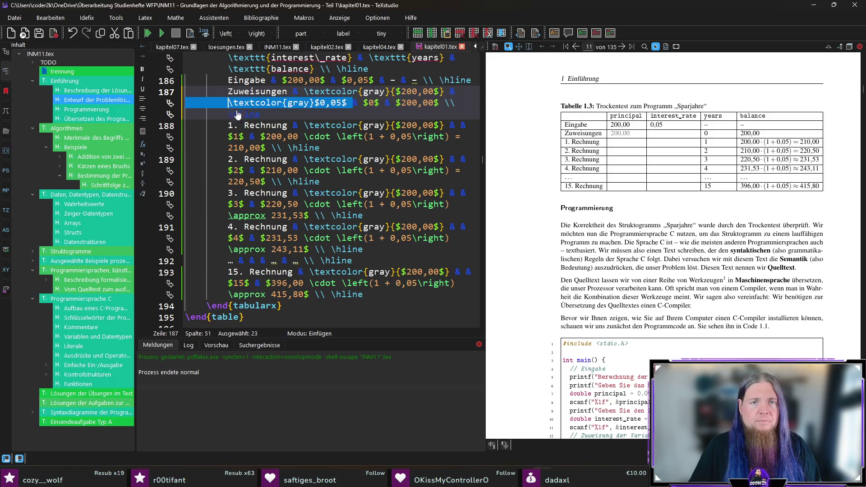
Paste the grey 0,05 into rows 1. to 4. and 15. Rechnung, then recompile with F5.
{"action": "left_click", "coordinate": [457, 125]}
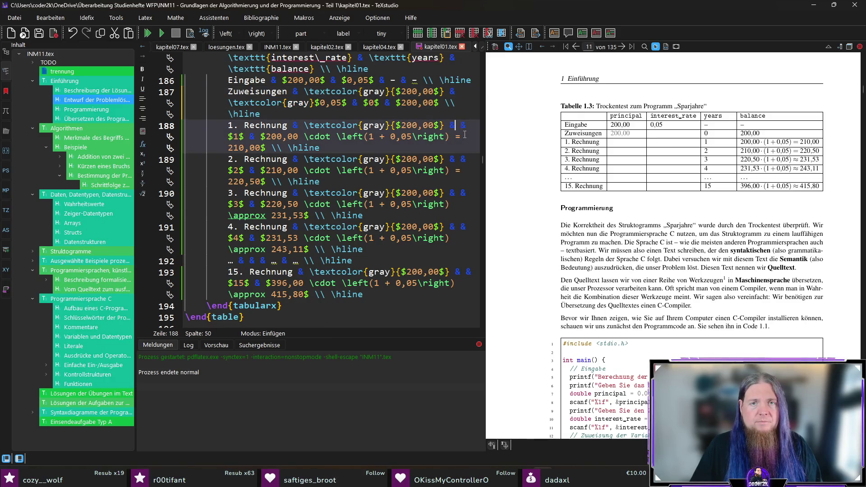
{"action": "key", "text": "ctrl+v"}
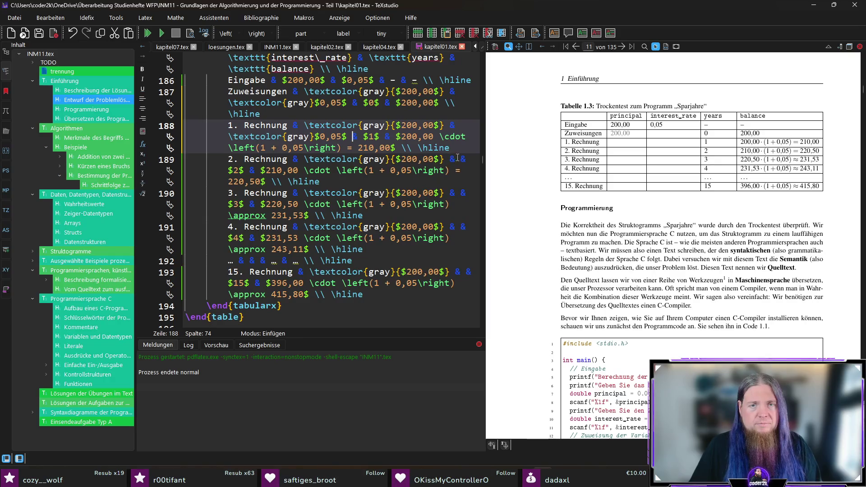
{"action": "left_click", "coordinate": [458, 159]}
{"action": "key", "text": "ctrl+v"}
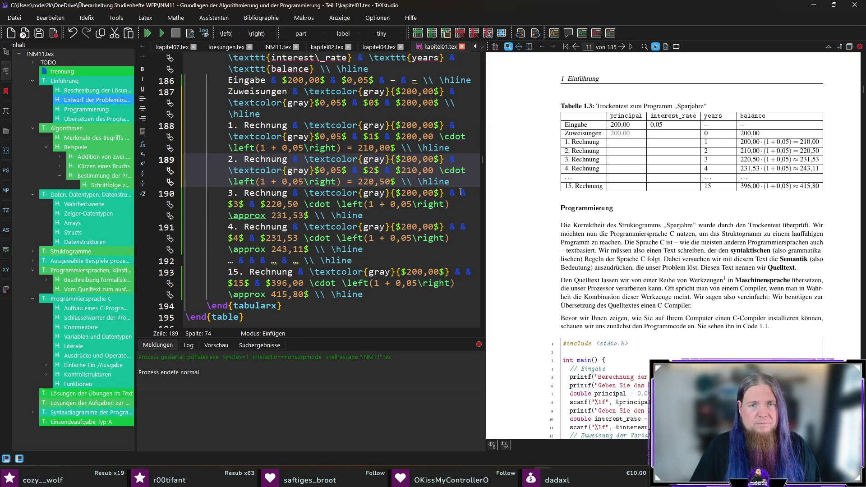
{"action": "left_click", "coordinate": [460, 192]}
{"action": "key", "text": "ctrl+v"}
{"action": "left_click", "coordinate": [461, 237]}
{"action": "key", "text": "ctrl+v"}
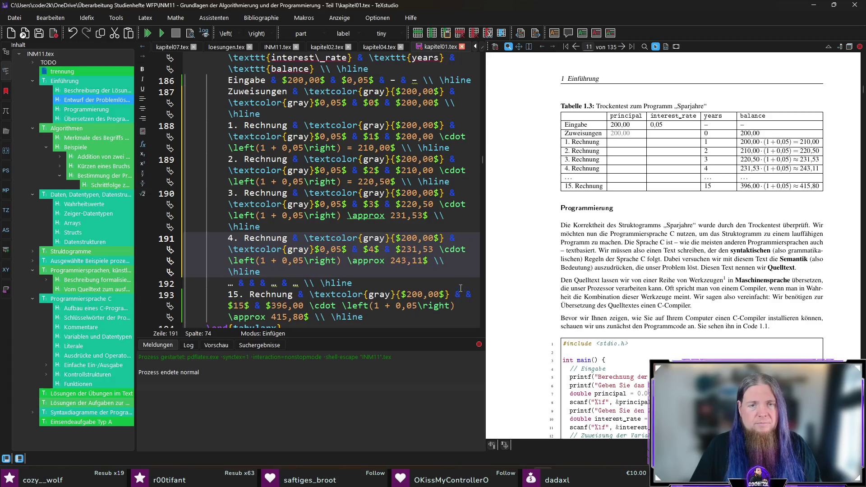
{"action": "left_click", "coordinate": [461, 294]}
{"action": "key", "text": "ctrl+v"}
{"action": "scroll", "coordinate": [442, 252], "scroll_direction": "down", "scroll_amount": 3}
{"action": "key", "text": "F5"}
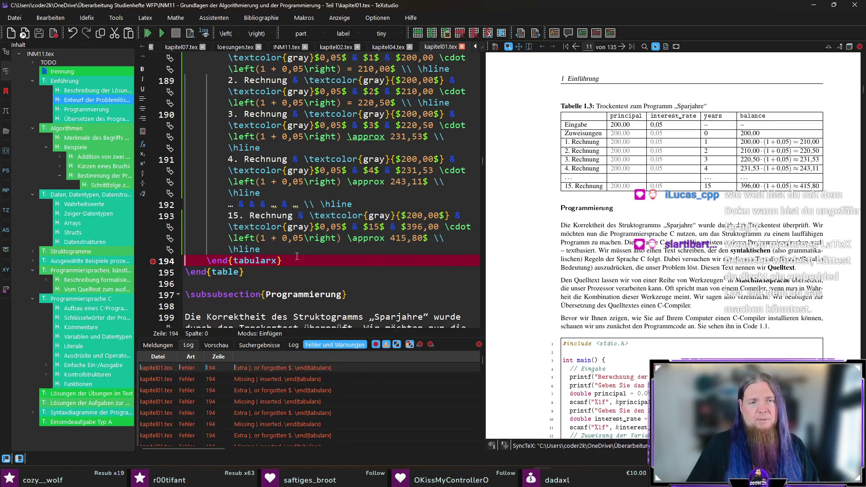
Wrap the grey $0,05$ values of rows 15., 4. and 3. Rechnung in braces.
{"action": "left_click", "coordinate": [316, 253]}
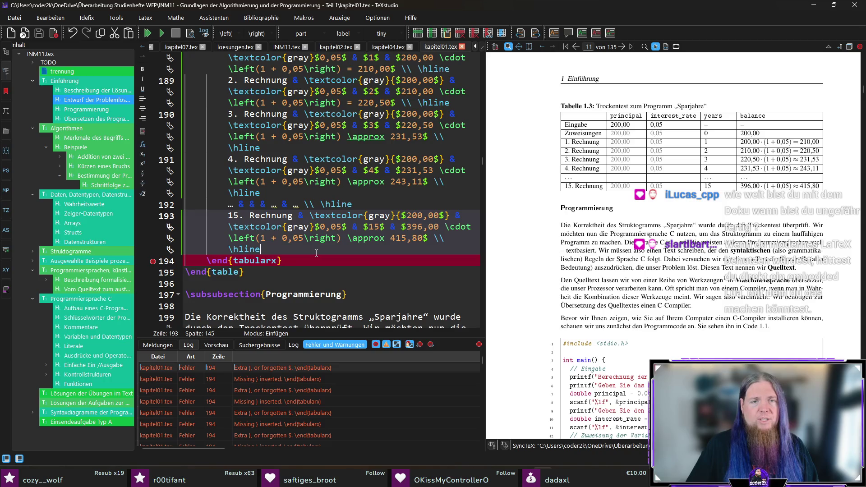
{"action": "left_click", "coordinate": [393, 188]}
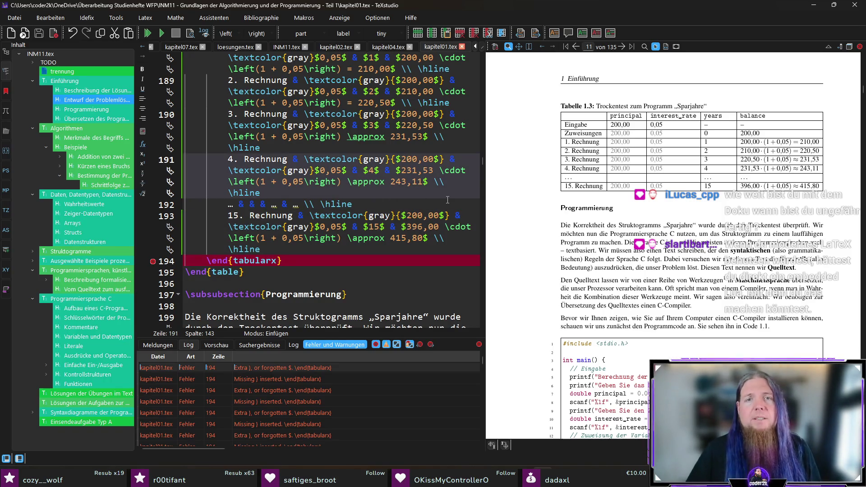
{"action": "scroll", "coordinate": [464, 178], "scroll_direction": "up", "scroll_amount": 4}
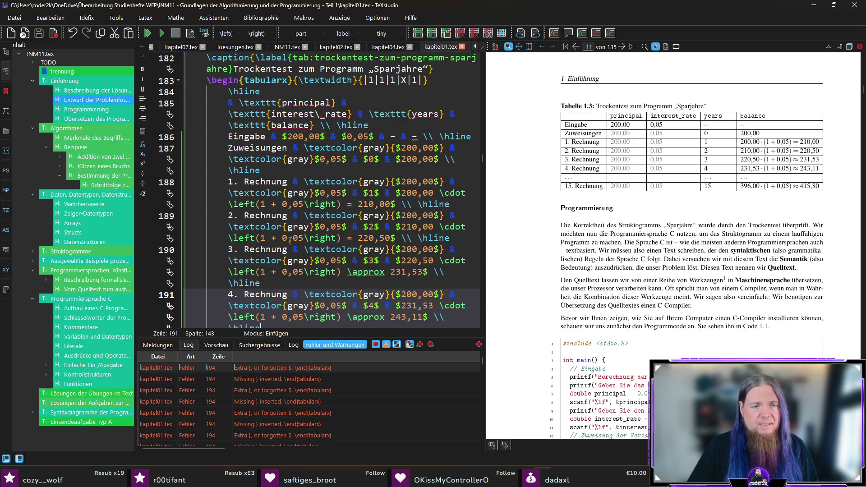
{"action": "scroll", "coordinate": [289, 240], "scroll_direction": "down", "scroll_amount": 3}
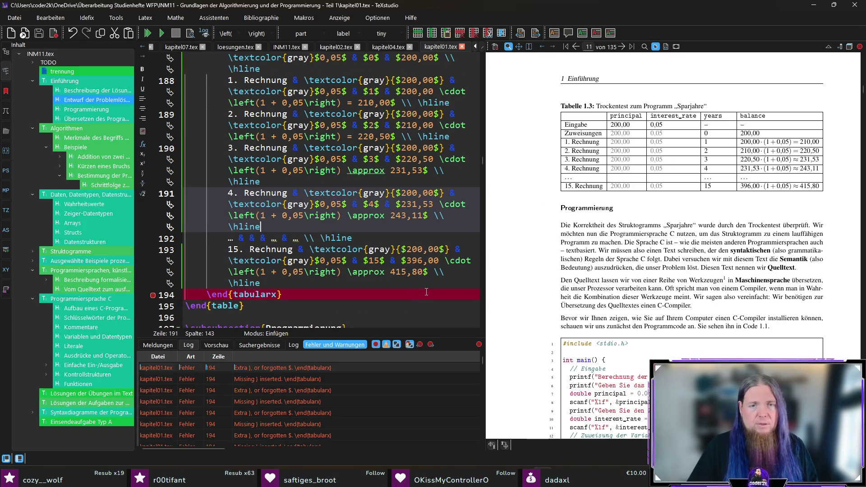
{"action": "left_click", "coordinate": [445, 249]}
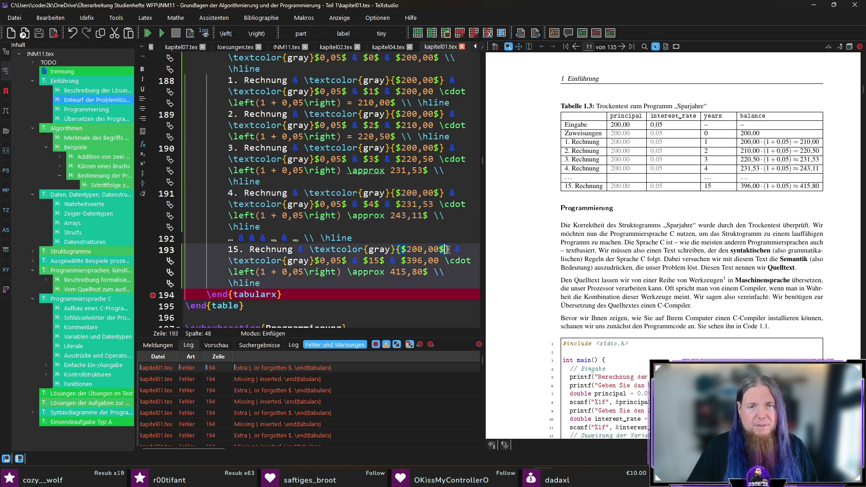
{"action": "left_click", "coordinate": [450, 251]}
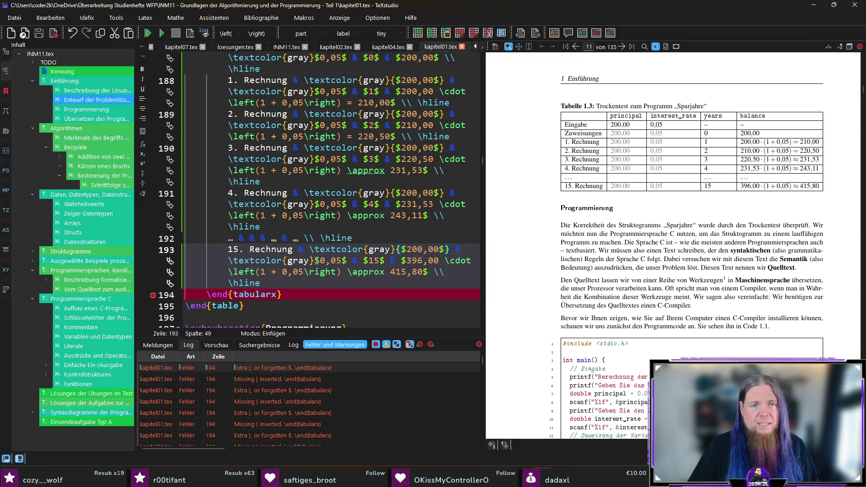
{"action": "left_click_drag", "start_coordinate": [315, 261], "coordinate": [347, 260]}
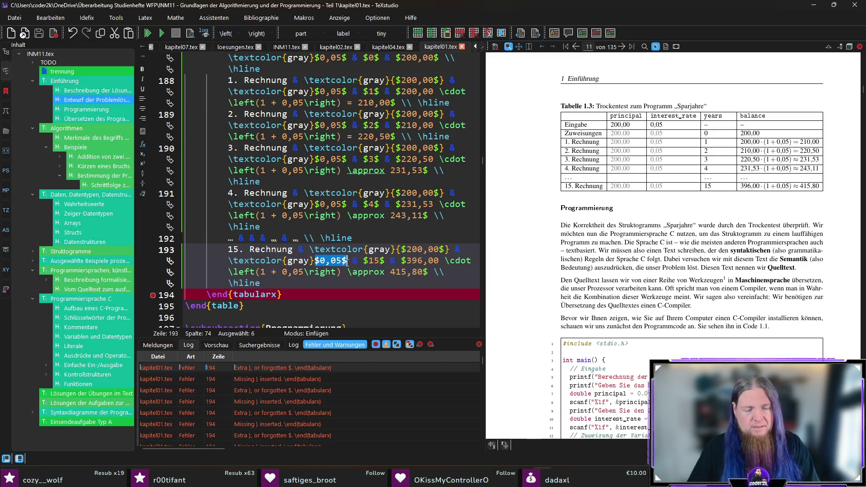
{"action": "type", "text": "{"}
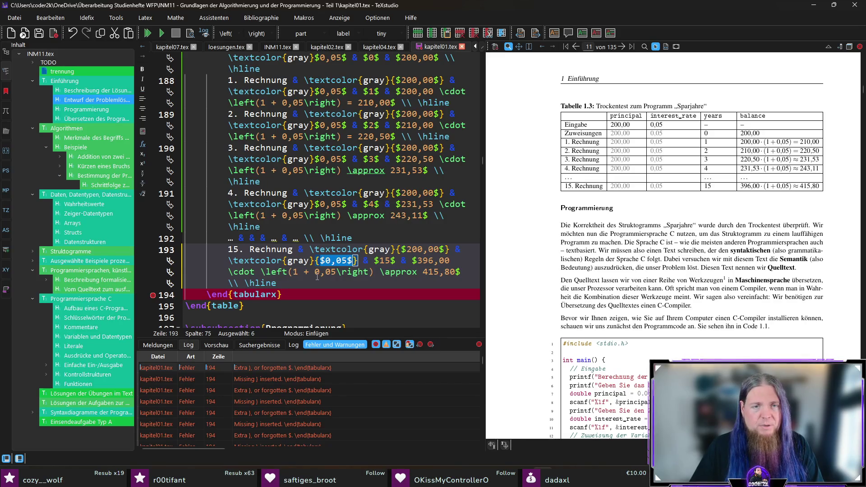
{"action": "left_click_drag", "start_coordinate": [314, 205], "coordinate": [347, 205]}
{"action": "type", "text": "{"}
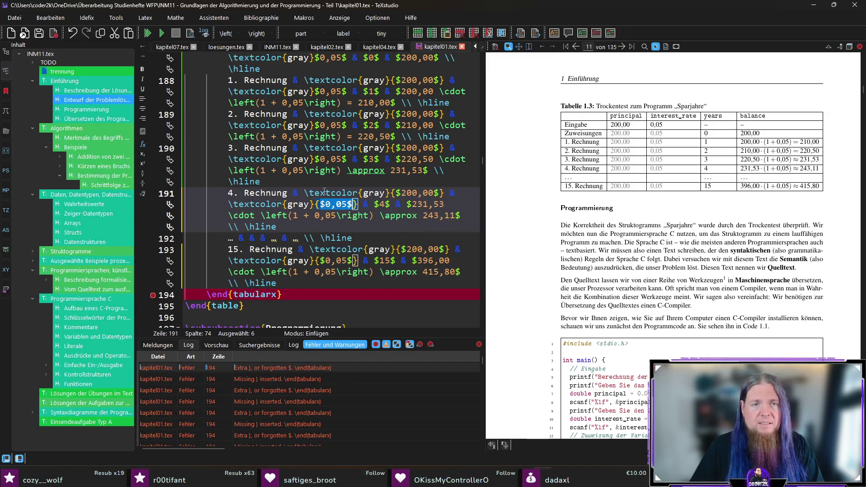
{"action": "left_click_drag", "start_coordinate": [314, 158], "coordinate": [347, 158]}
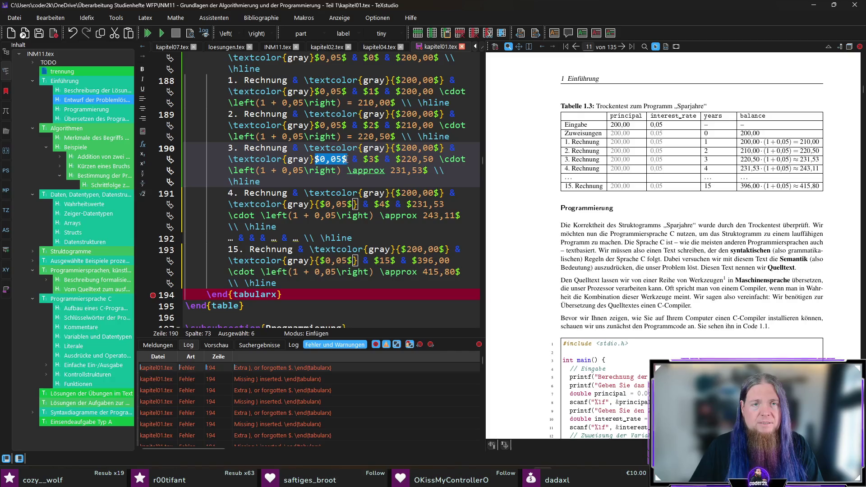
{"action": "type", "text": "{"}
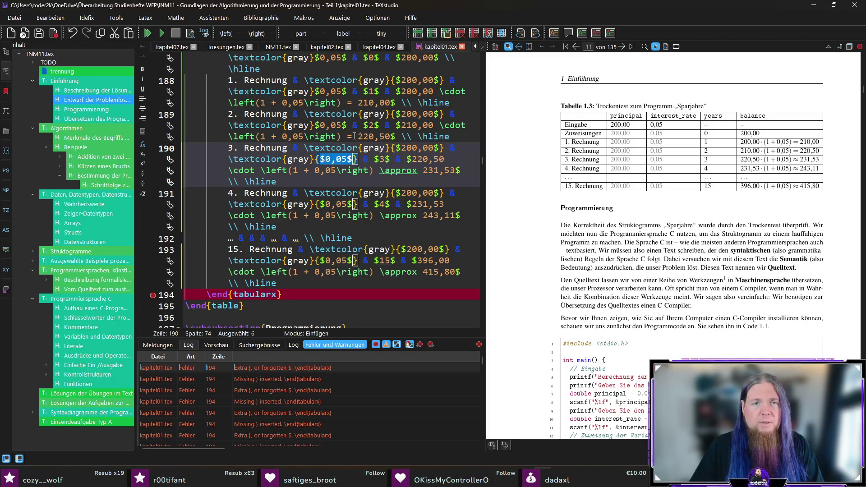
Brace the remaining grey $0,05$ values up to the Zuweisungen row and recompile with F5.
{"action": "mouse_move", "coordinate": [320, 125]}
{"action": "left_mouse_down"}
{"action": "mouse_move", "coordinate": [354, 125]}
{"action": "mouse_move", "coordinate": [315, 125]}
{"action": "left_mouse_up"}
{"action": "type", "text": "{"}
{"action": "scroll", "coordinate": [374, 158], "scroll_direction": "up", "scroll_amount": 1}
{"action": "type", "text": "{"}
{"action": "left_click_drag", "start_coordinate": [348, 91], "coordinate": [317, 91]}
{"action": "type", "text": "{"}
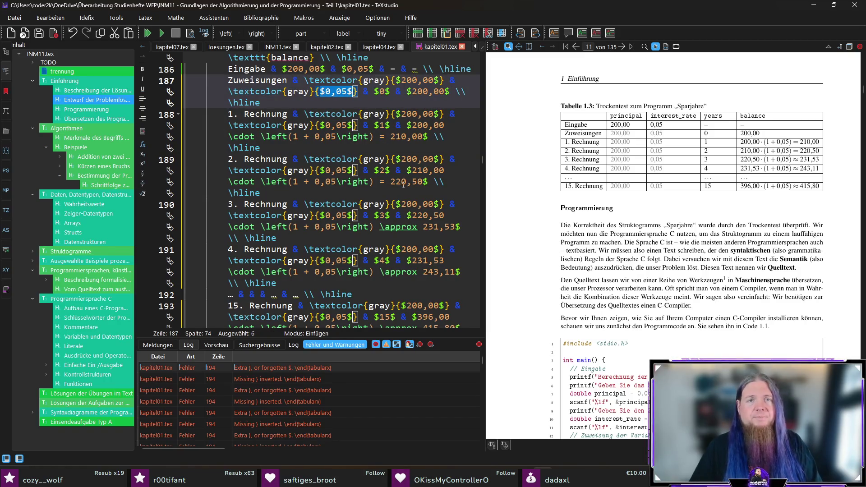
{"action": "key", "text": "F5"}
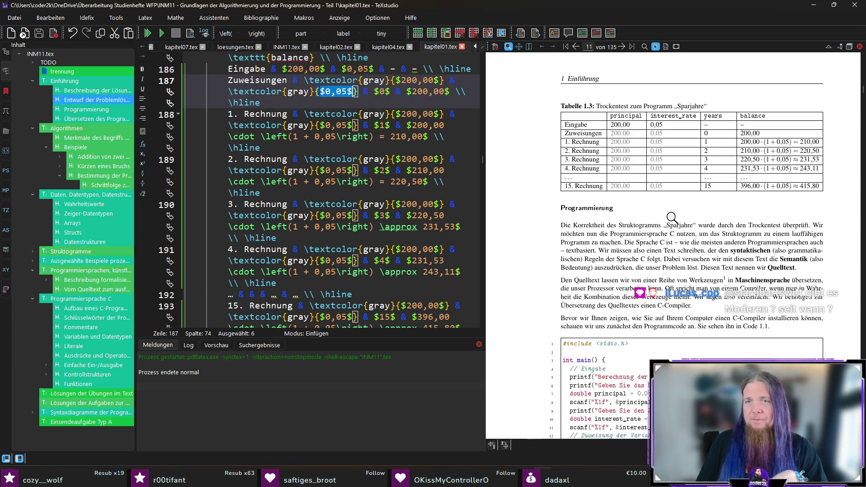
Insert \dots into each empty column of the table's ellipsis row on line 192, then save and recompile.
{"action": "left_click_drag", "start_coordinate": [629, 175], "coordinate": [742, 173]}
{"action": "left_click", "coordinate": [618, 178]}
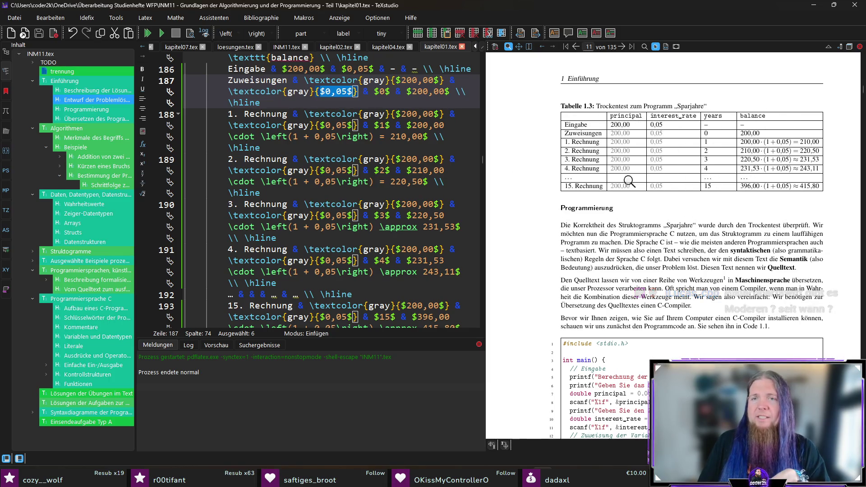
{"action": "left_click", "coordinate": [675, 176]}
{"action": "scroll", "coordinate": [400, 259], "scroll_direction": "down", "scroll_amount": 2}
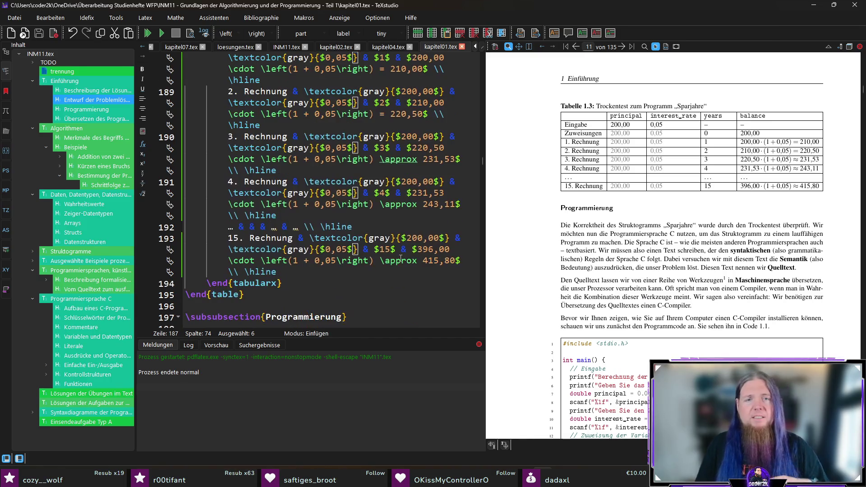
{"action": "left_click", "coordinate": [251, 227]}
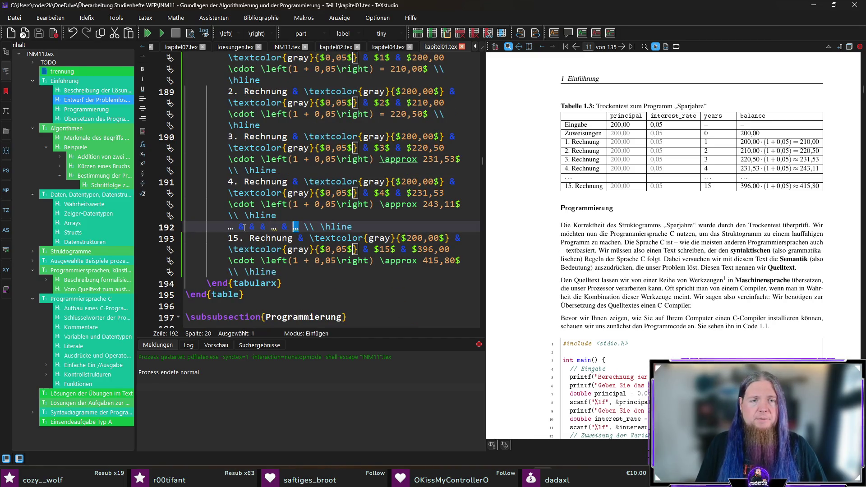
{"action": "type", "text": "\\dots"}
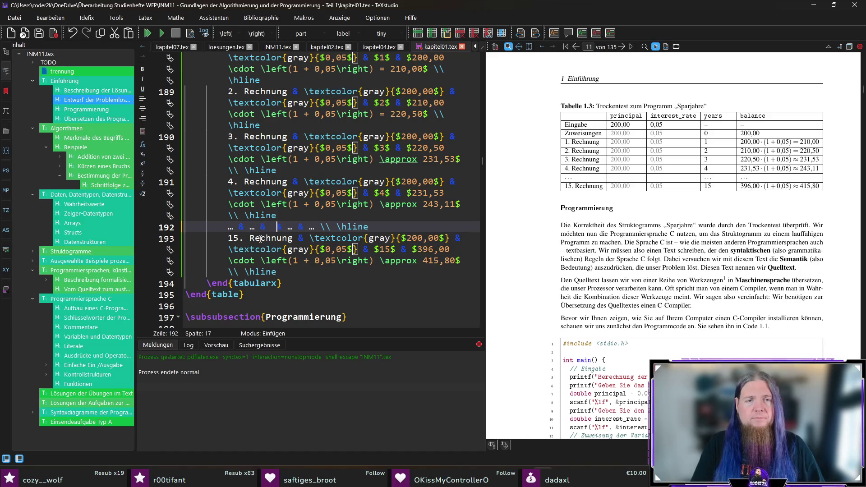
{"action": "type", "text": "…"}
{"action": "key", "text": "F5"}
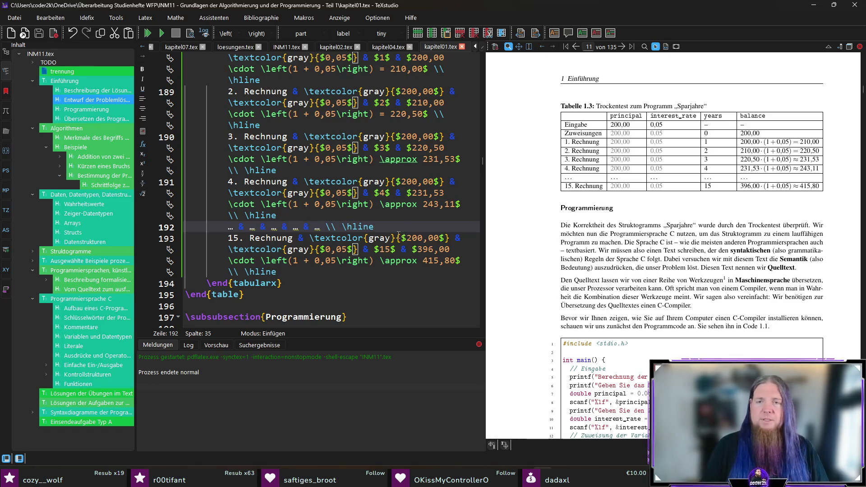
Jump to the Programmierung paragraph source and add a comma after 'mit diesem Text'.
{"action": "scroll", "coordinate": [550, 234], "scroll_direction": "down", "scroll_amount": 1}
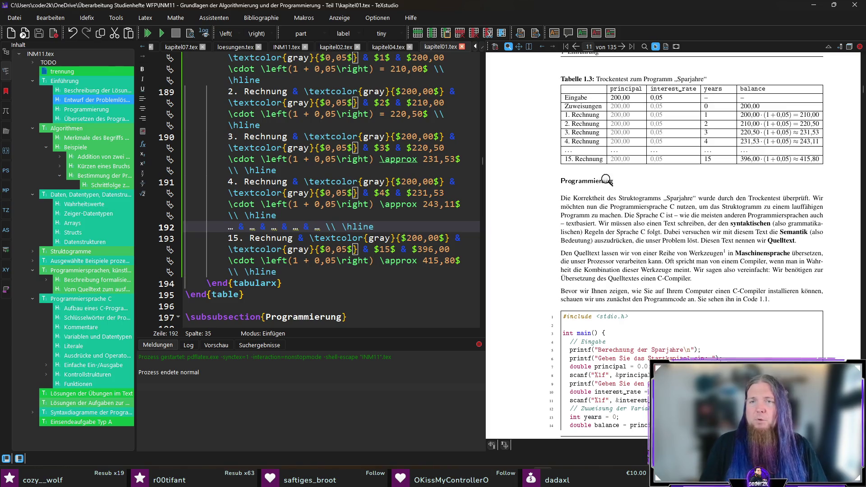
{"action": "scroll", "coordinate": [558, 199], "scroll_direction": "down", "scroll_amount": 1}
{"action": "scroll", "coordinate": [557, 198], "scroll_direction": "down", "scroll_amount": 1}
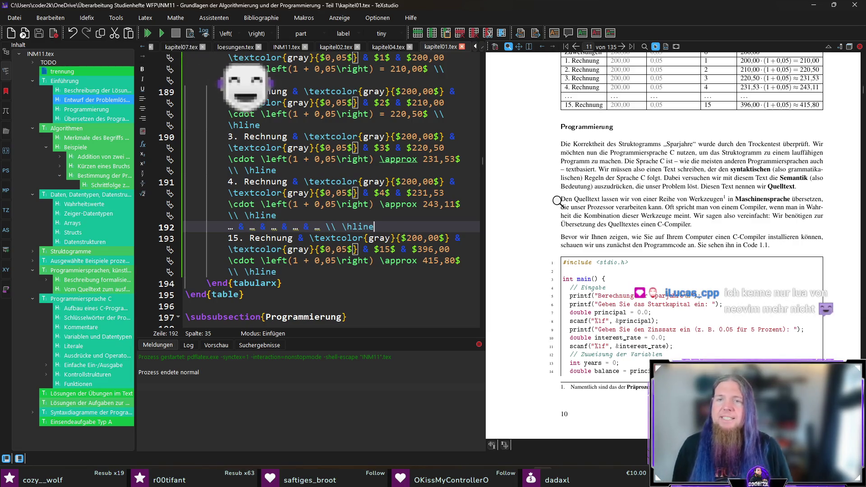
{"action": "left_click", "coordinate": [752, 177], "text": "ctrl"}
{"action": "left_click", "coordinate": [341, 260]}
{"action": "type", "text": ","}
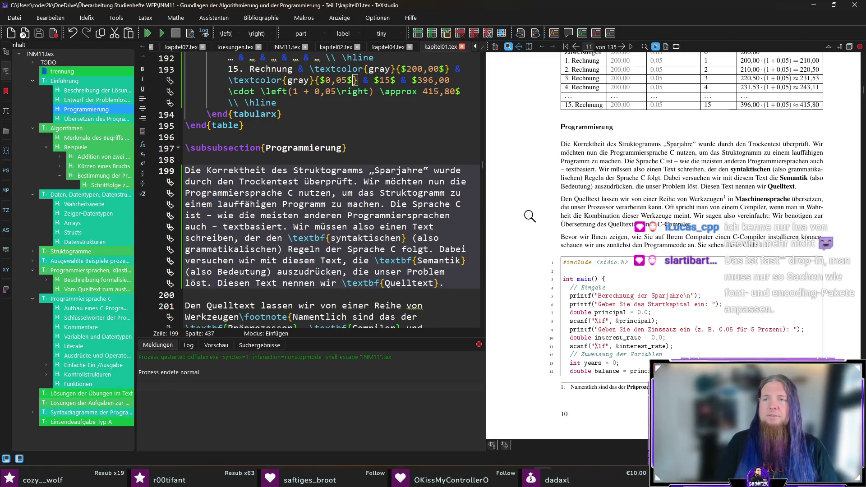
Append ' oder \textbf{Programmcode}' after \textbf{Quelltext} on line 199.
{"action": "left_click", "coordinate": [440, 282]}
{"action": "type", "text": "oder \textbf{Programm}"}
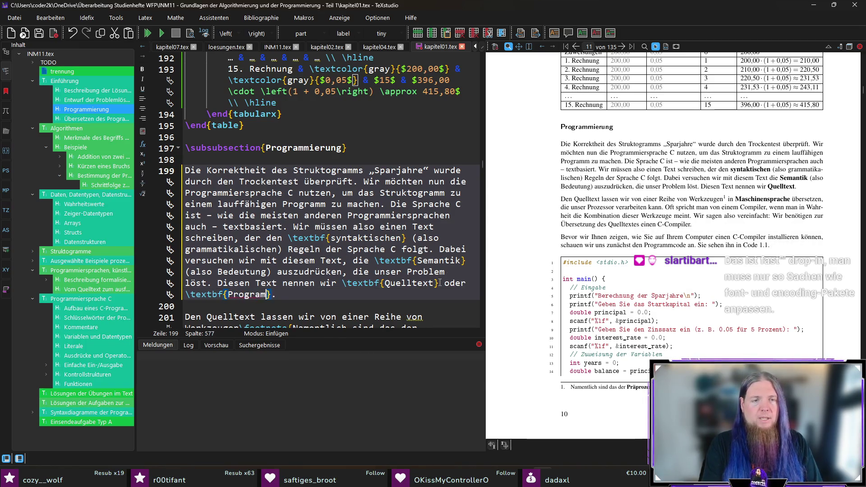
{"action": "type", "text": "code"}
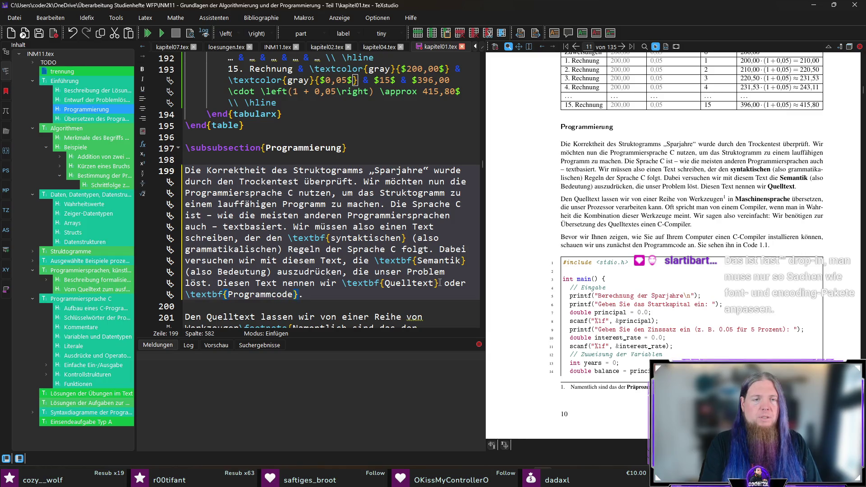
{"action": "key", "text": "End"}
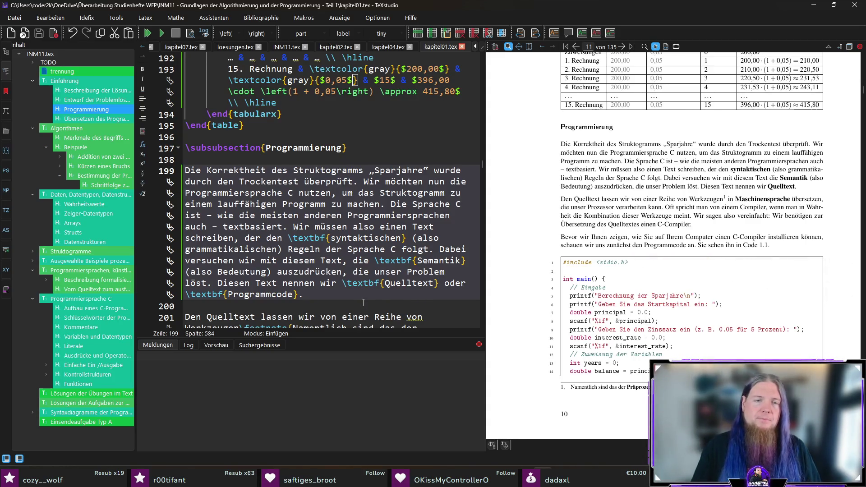
Magnify the code listing in the PDF preview to check the reflowed paragraph.
{"action": "scroll", "coordinate": [374, 284], "scroll_direction": "down", "scroll_amount": 1}
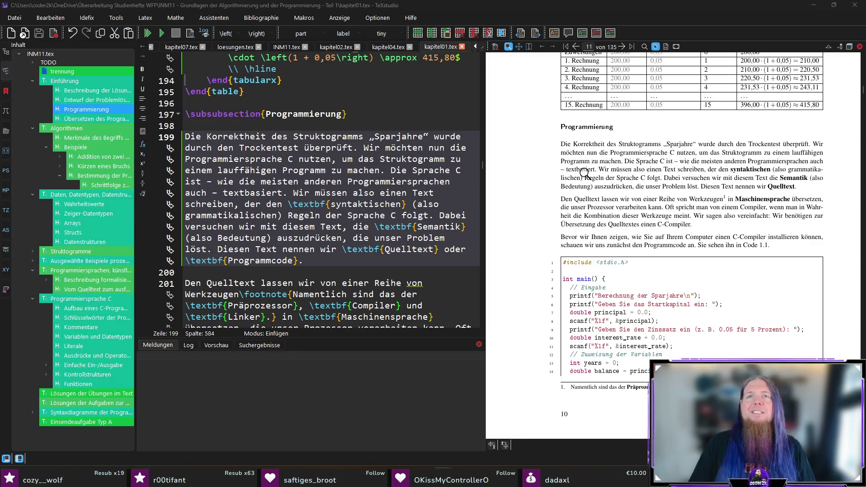
{"action": "left_click", "coordinate": [524, 9]}
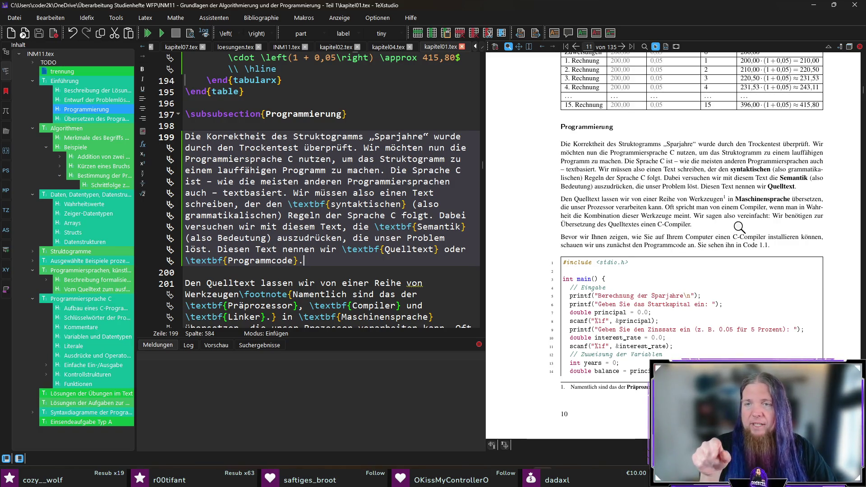
{"action": "left_click_drag", "start_coordinate": [631, 368], "coordinate": [686, 383]}
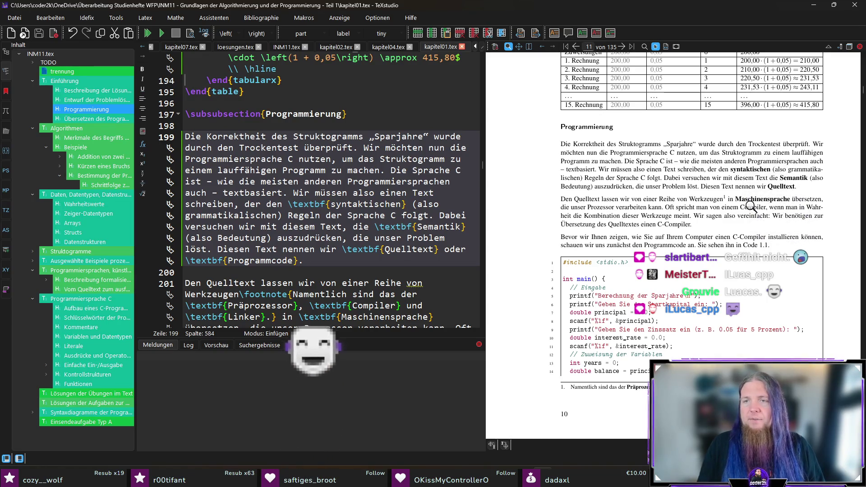
Wrap the word Compiler in \textbf in the tool paragraph and save kapitel01.tex.
{"action": "left_click", "coordinate": [773, 207], "text": "ctrl"}
{"action": "double_click", "coordinate": [324, 261]}
{"action": "key", "text": "ctrl+b"}
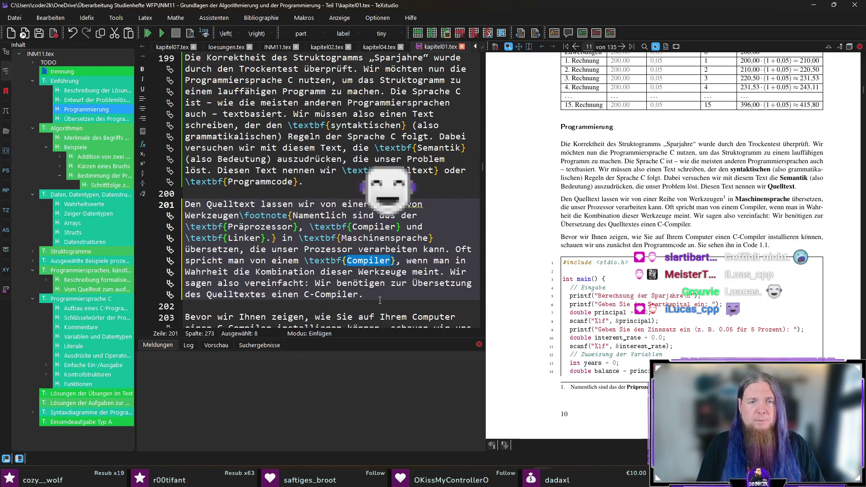
{"action": "left_click", "coordinate": [402, 262]}
{"action": "key", "text": "ctrl+s"}
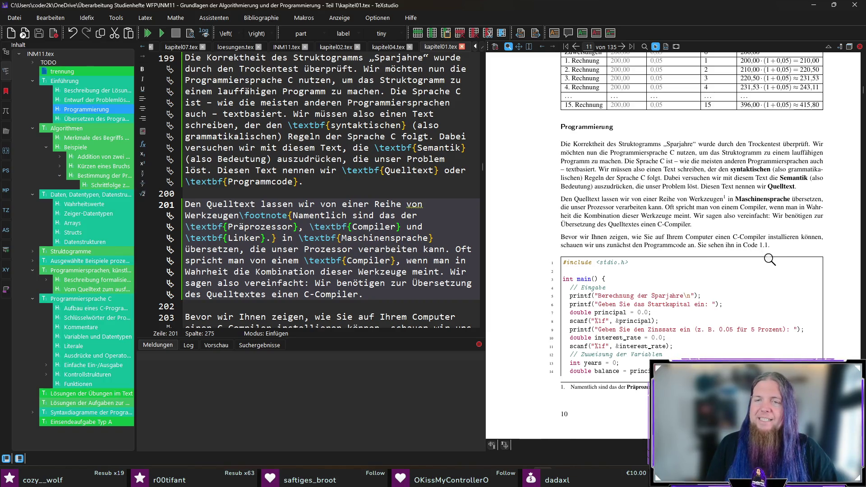
Review the recompiled pages in the preview and magnify the Sparjahre Struktogramm.
{"action": "scroll", "coordinate": [767, 257], "scroll_direction": "down", "scroll_amount": 2}
{"action": "scroll", "coordinate": [610, 224], "scroll_direction": "down", "scroll_amount": 1}
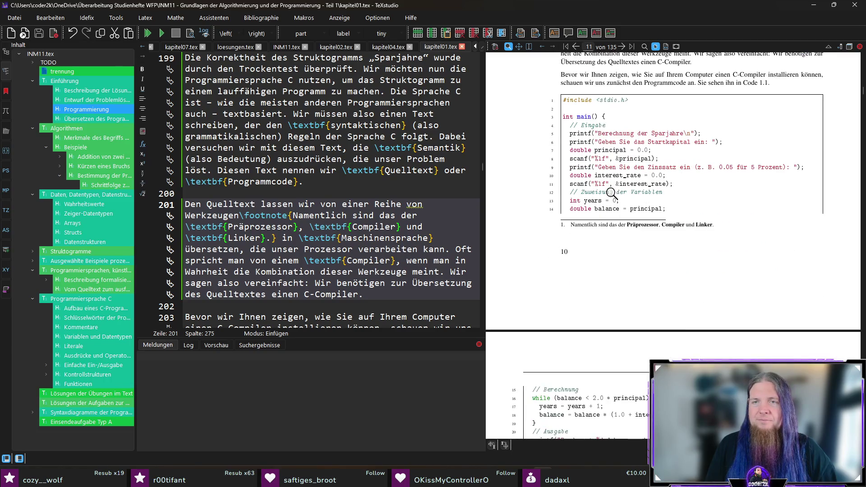
{"action": "scroll", "coordinate": [616, 180], "scroll_direction": "down", "scroll_amount": 2}
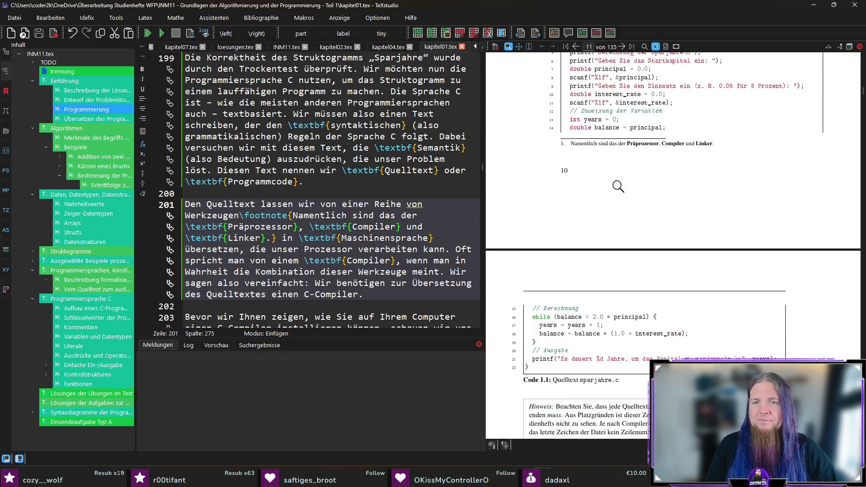
{"action": "scroll", "coordinate": [640, 187], "scroll_direction": "up", "scroll_amount": 1}
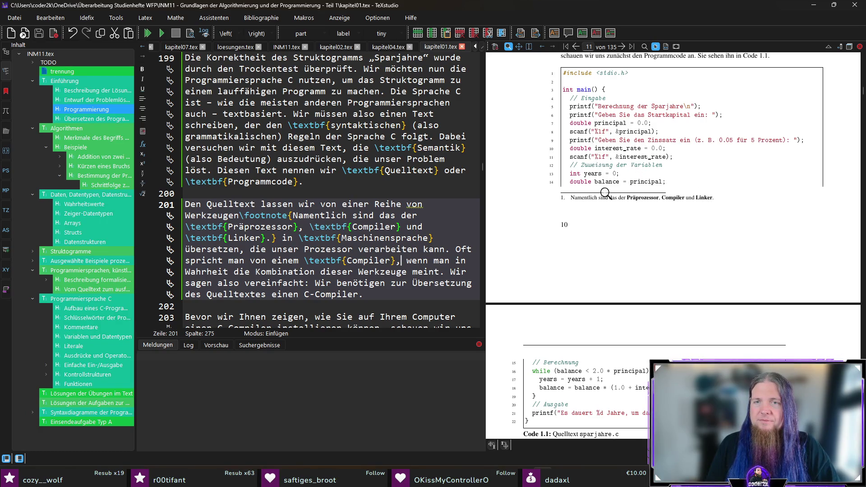
{"action": "scroll", "coordinate": [656, 191], "scroll_direction": "down", "scroll_amount": 3}
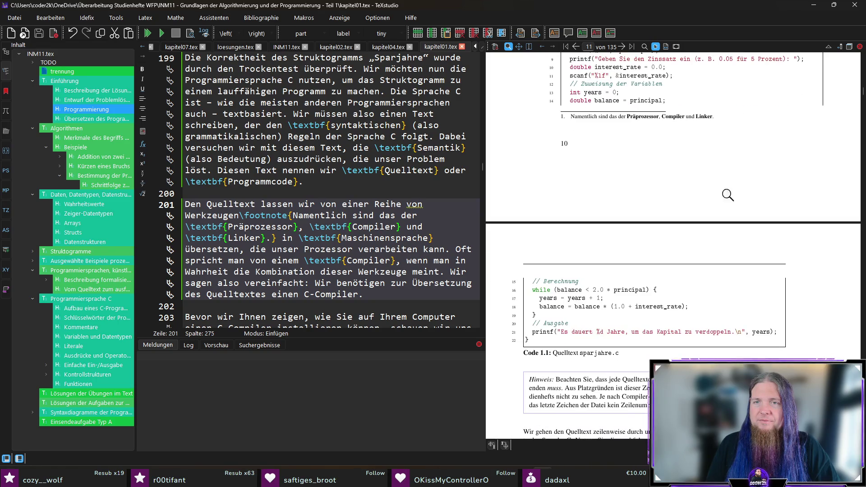
{"action": "scroll", "coordinate": [727, 195], "scroll_direction": "down", "scroll_amount": 3}
{"action": "scroll", "coordinate": [811, 216], "scroll_direction": "down", "scroll_amount": 1}
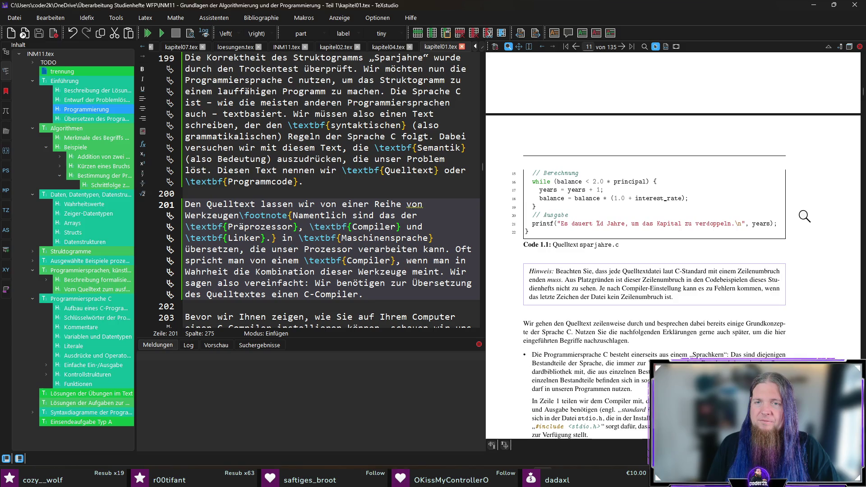
{"action": "scroll", "coordinate": [769, 208], "scroll_direction": "up", "scroll_amount": 6}
{"action": "scroll", "coordinate": [767, 208], "scroll_direction": "up", "scroll_amount": 2}
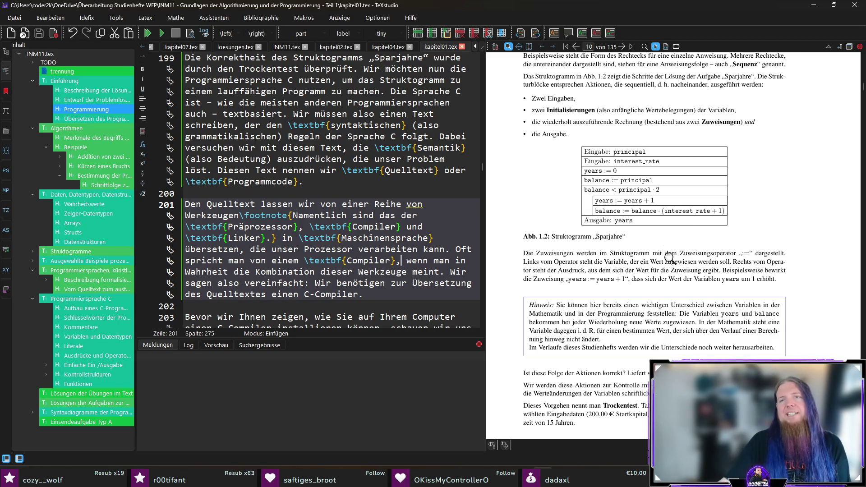
{"action": "mouse_move", "coordinate": [586, 189]}
{"action": "left_mouse_down"}
{"action": "mouse_move", "coordinate": [641, 194]}
{"action": "mouse_move", "coordinate": [611, 200]}
{"action": "left_mouse_up"}
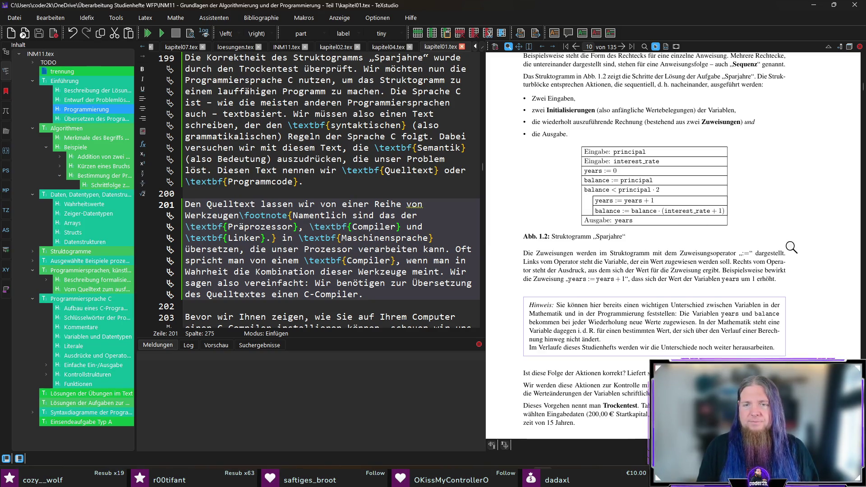
{"action": "scroll", "coordinate": [789, 249], "scroll_direction": "down", "scroll_amount": 3}
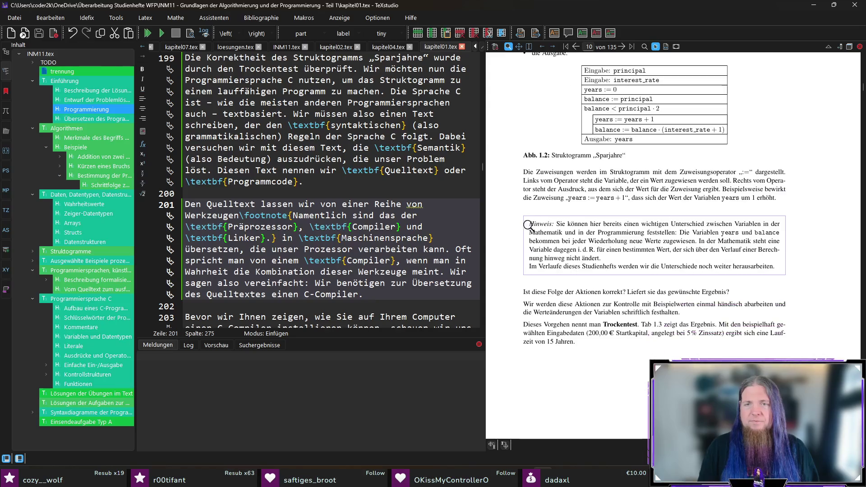
{"action": "scroll", "coordinate": [572, 206], "scroll_direction": "up", "scroll_amount": 5}
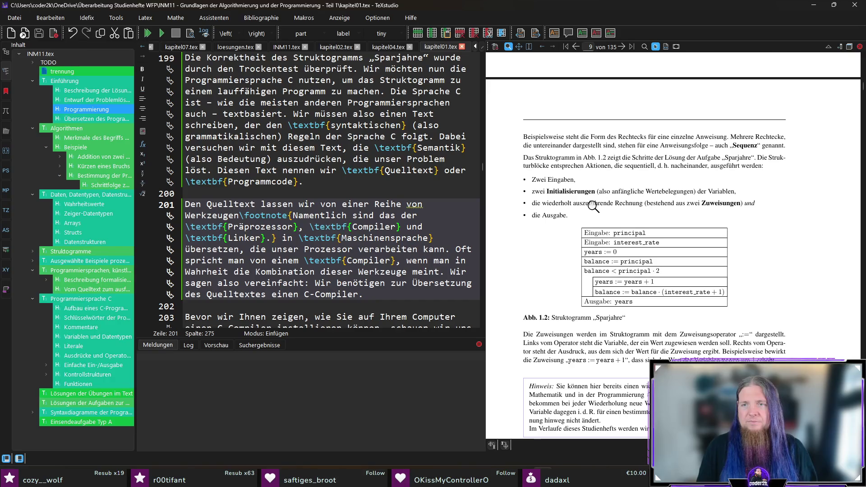
Jump to the bullet list source and start a new line after \end{itemize}.
{"action": "left_click", "coordinate": [592, 166], "text": "ctrl"}
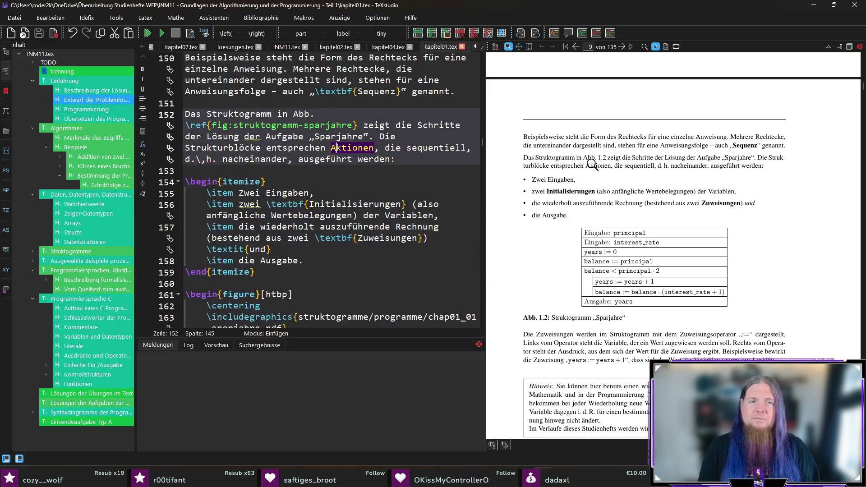
{"action": "left_click", "coordinate": [315, 273]}
{"action": "key", "text": "Return"}
{"action": "key", "text": "Return"}
Write the paragraph on deeper indentation and the header condition, ending 'bzw. zu wiederholen.'.
{"action": "type", "text": "Die sich wiederholenden Progra"}
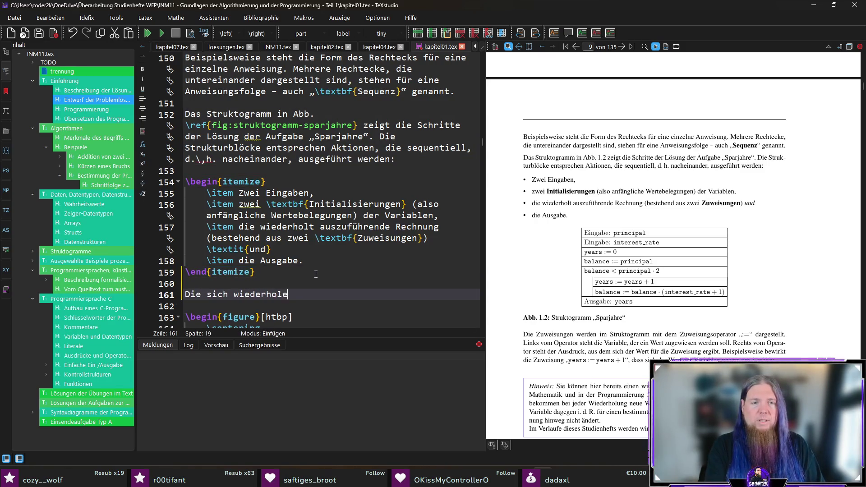
{"action": "type", "text": "mmteile "}
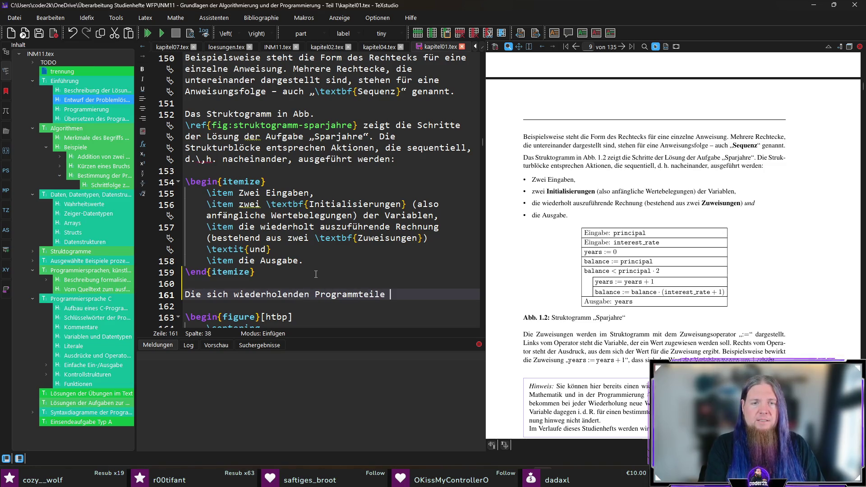
{"action": "type", "text": "erkennen Sie an der tieferen"}
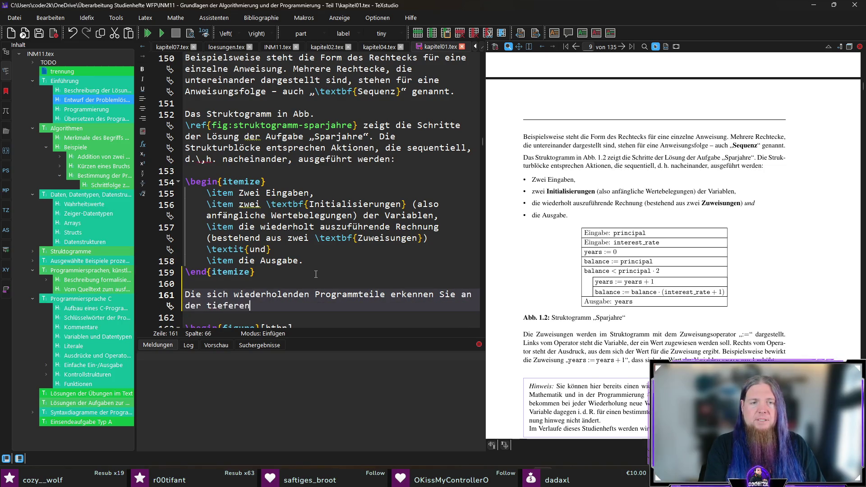
{"action": "type", "text": " Einrückung. In der Ko"}
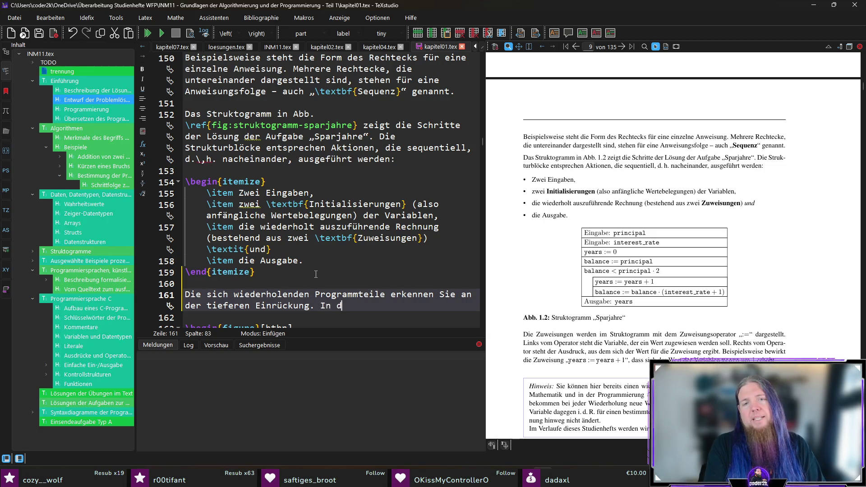
{"action": "type", "text": "pfzeile "}
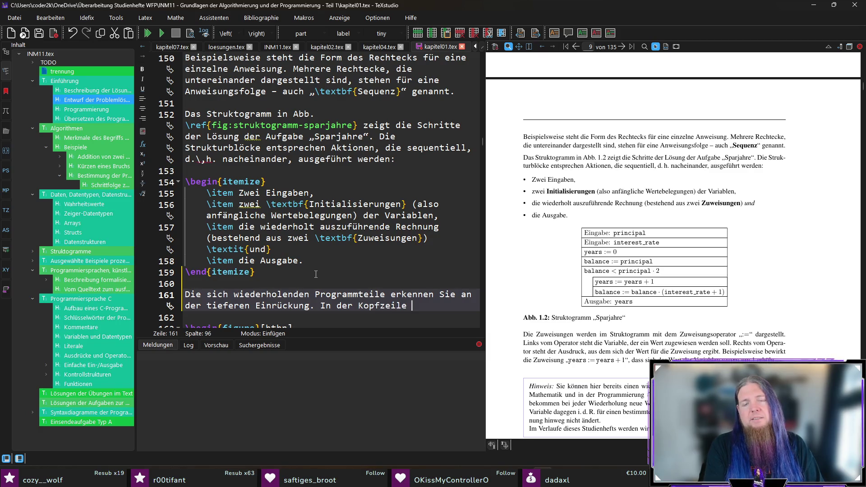
{"action": "type", "text": "des"}
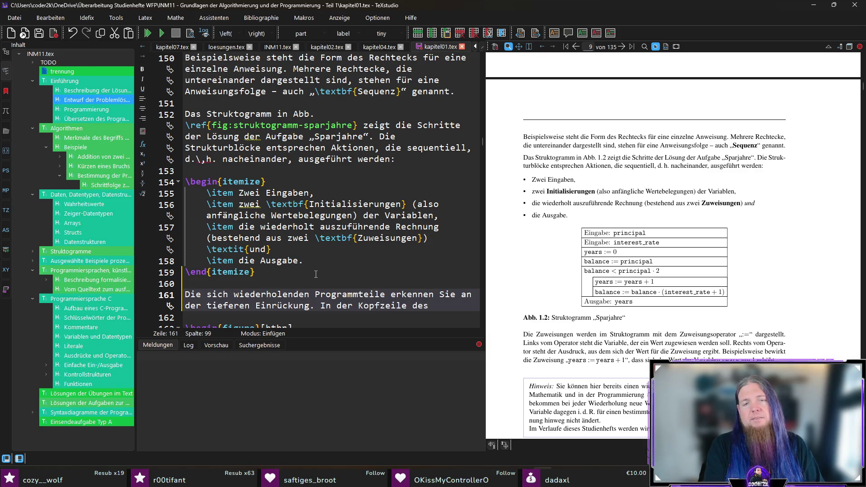
{"action": "type", "text": " eingerückten Bereich"}
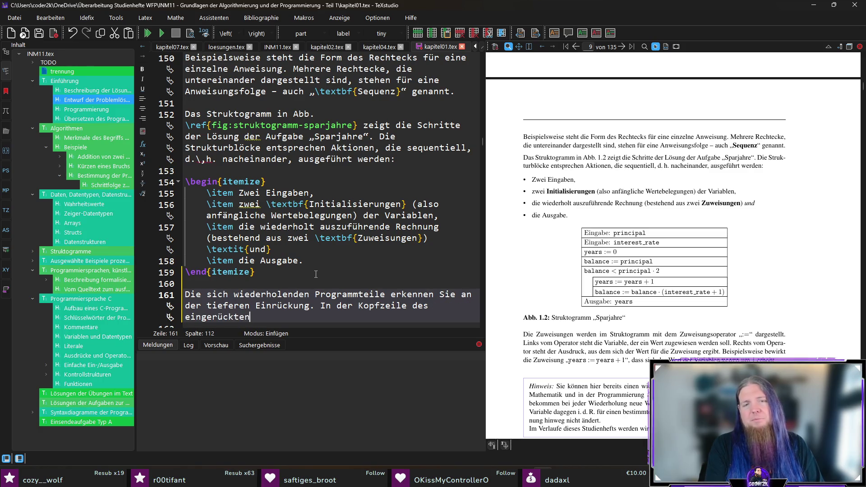
{"action": "type", "text": "s"}
{"action": "key", "text": "ctrl+Left"}
{"action": "key", "text": "ctrl+Left"}
{"action": "key", "text": "ctrl+Left"}
{"action": "key", "text": "ctrl+shift+Right"}
{"action": "key", "text": "ctrl+shift+Right"}
{"action": "key", "text": "ctrl+shift+Right"}
{"action": "type", "text": "Im Kopf"}
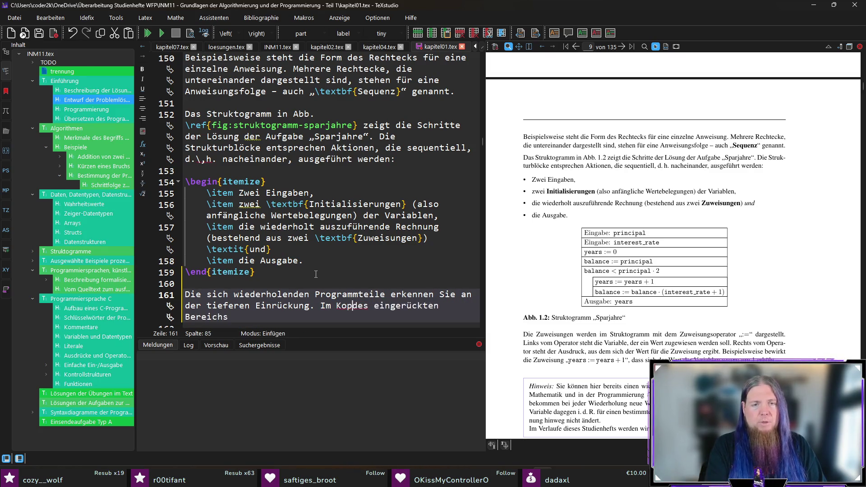
{"action": "key", "text": "End"}
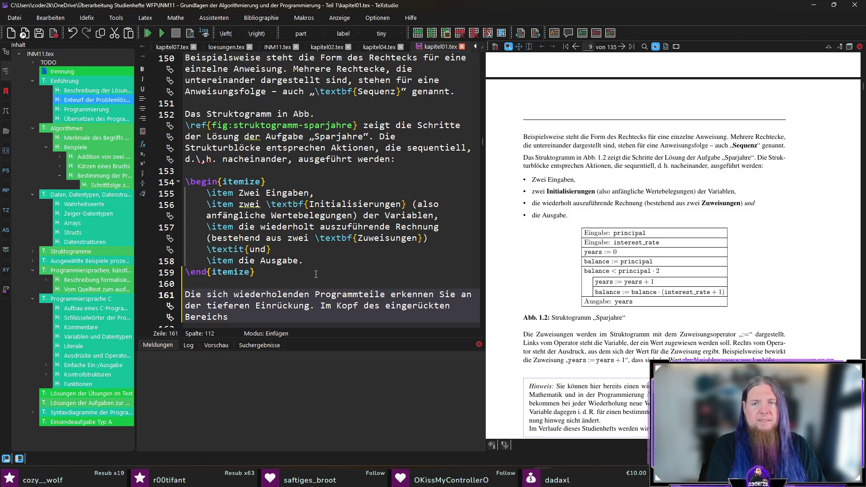
{"action": "type", "text": "steht die Bedingung"}
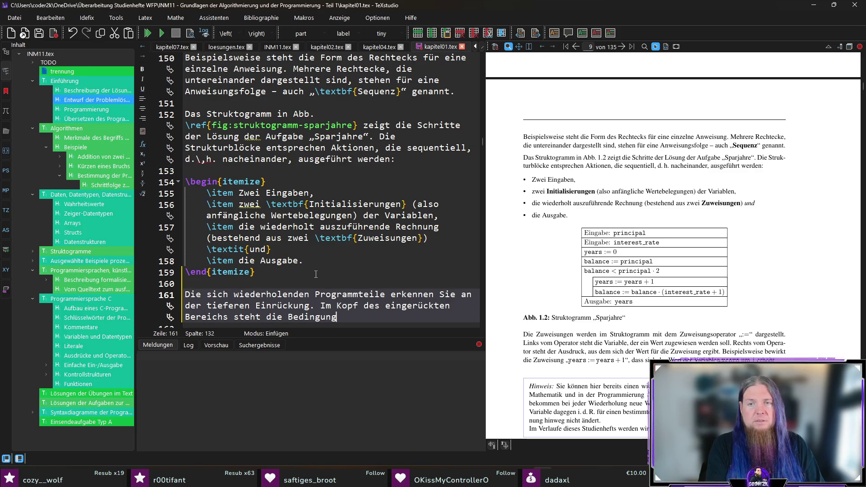
{"action": "type", "text": ", die "}
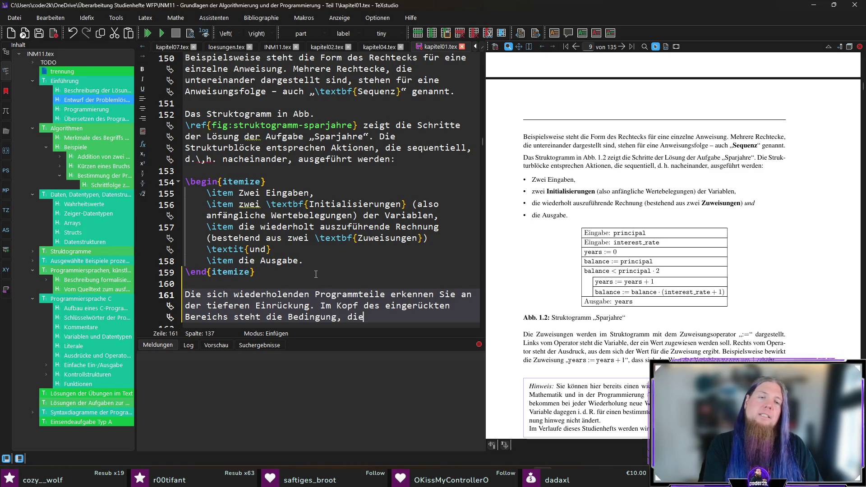
{"action": "type", "text": "bestimmt,"}
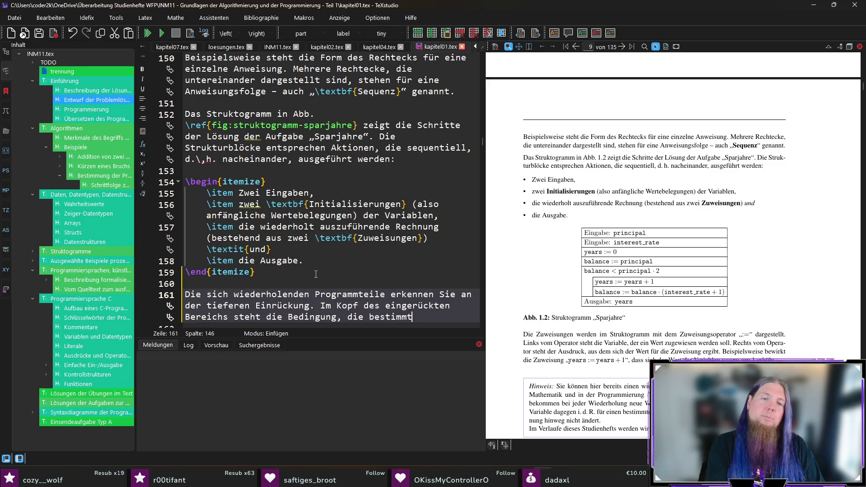
{"action": "key", "text": "BackSpace"}
{"action": "key", "text": "BackSpace"}
{"action": "key", "text": "BackSpace"}
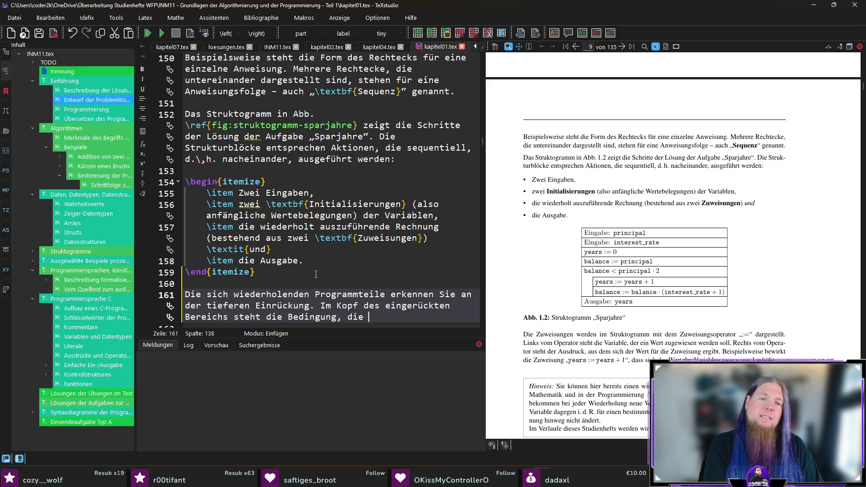
{"action": "type", "text": "erfüllt sein muss, "}
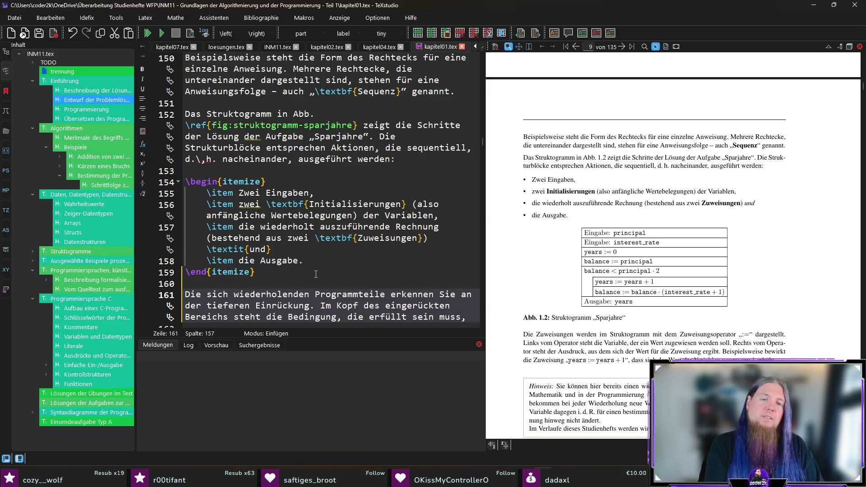
{"action": "type", "text": "um"}
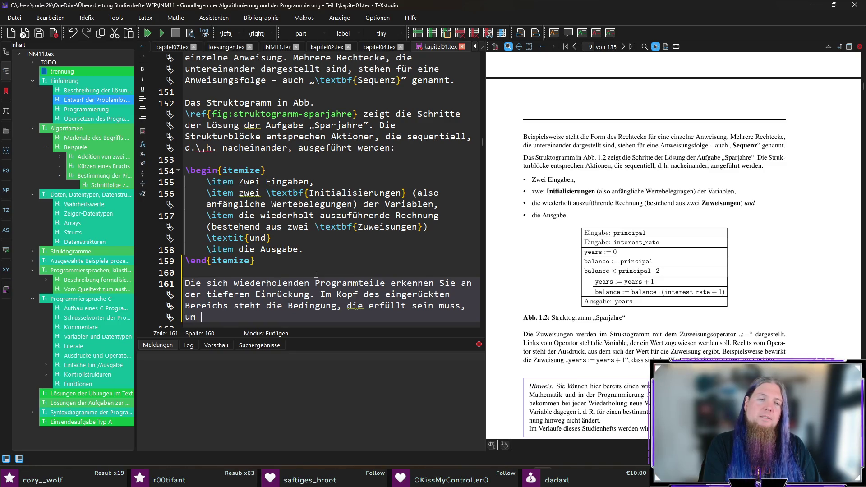
{"action": "type", "text": "den "}
{"action": "type", "text": "eingerückten "}
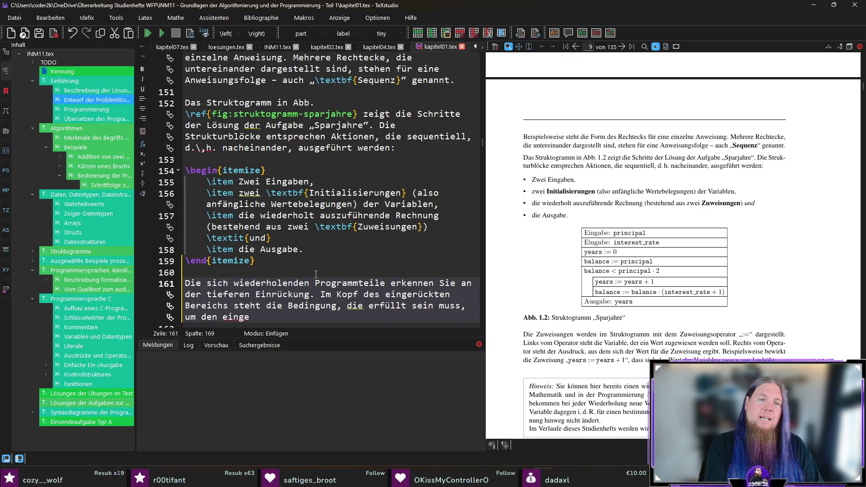
{"action": "type", "text": "Teil auszuführen bzw. zu w"}
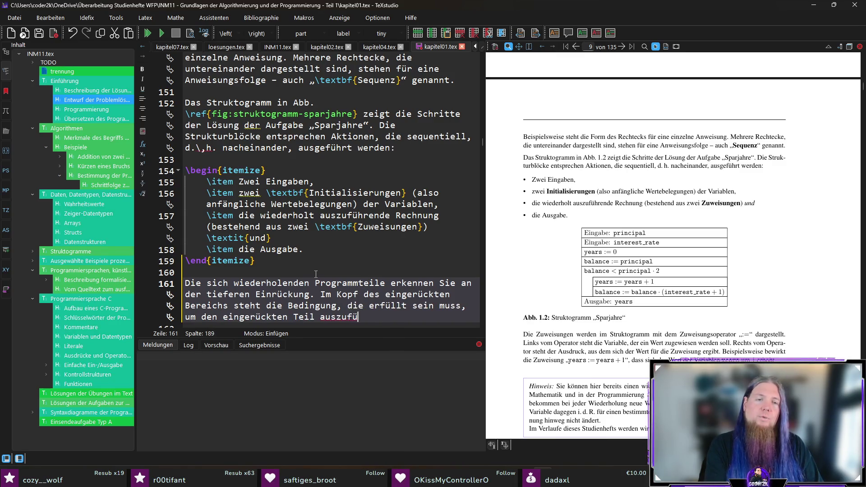
{"action": "type", "text": "iederholen."}
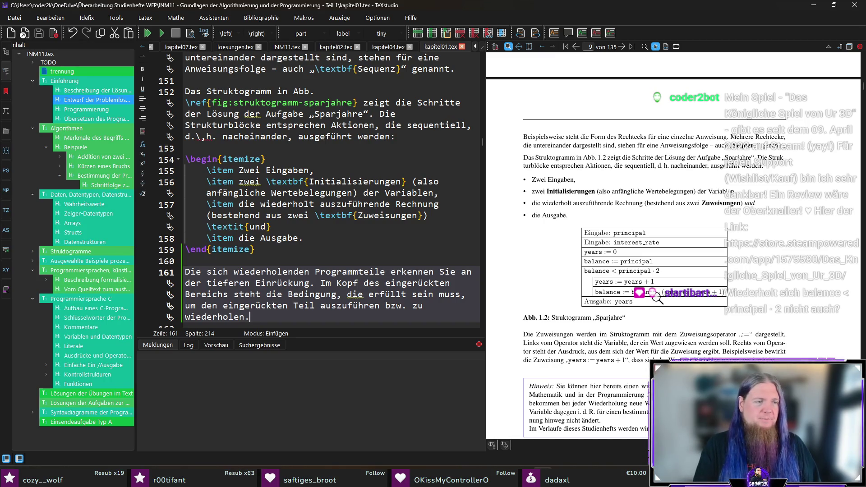
{"action": "scroll", "coordinate": [306, 248], "scroll_direction": "down", "scroll_amount": 1}
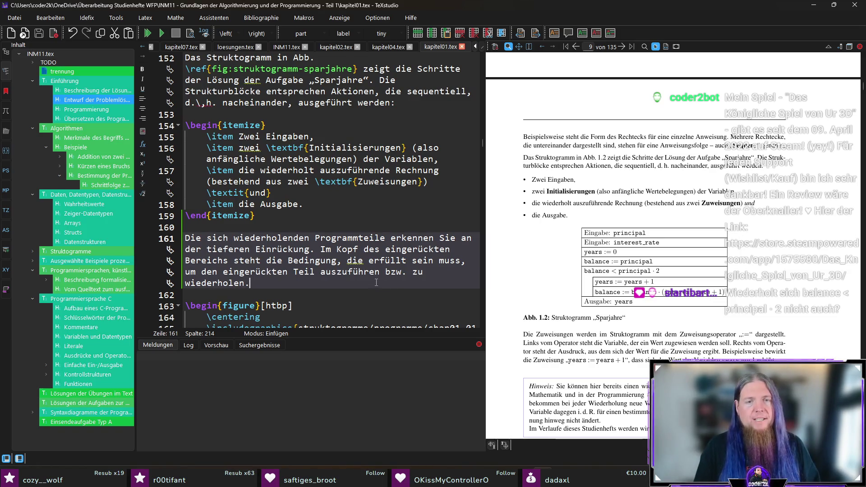
Append 'Die Bedingung wird dabei vor jeder Wiederholung geprüft.' to line 161, fixing typos.
{"action": "type", "text": "Die B"}
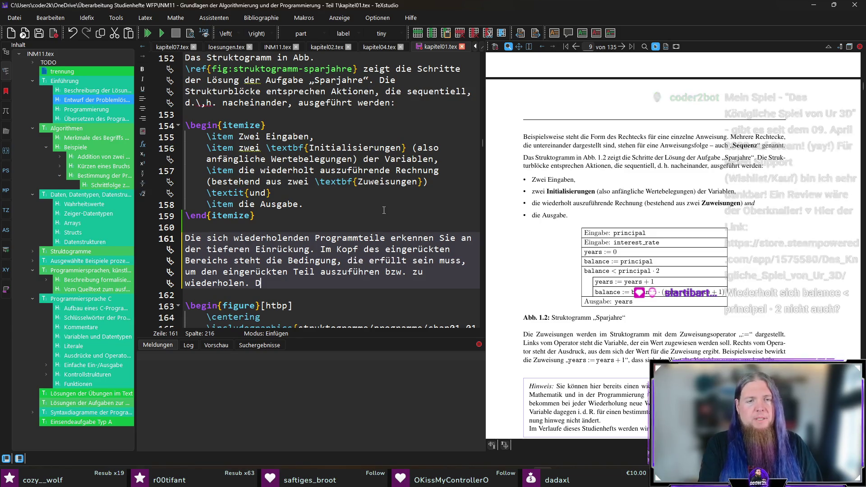
{"action": "type", "text": "edi"}
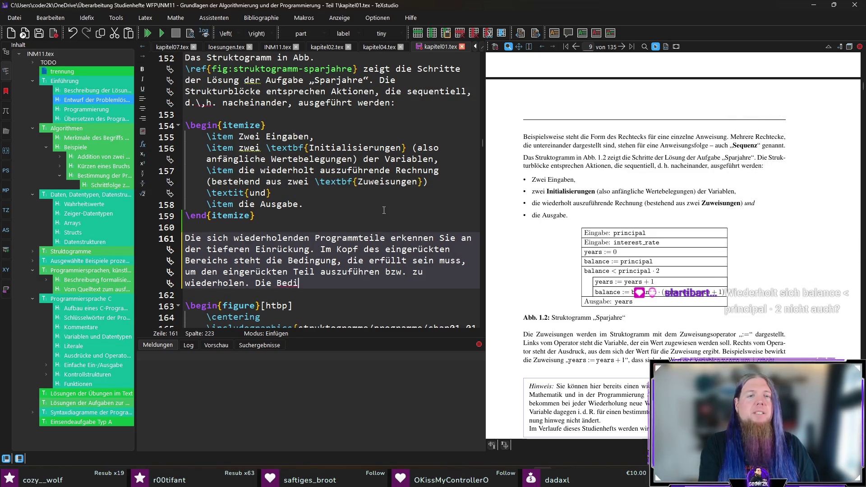
{"action": "key", "text": "BackSpace"}
{"action": "key", "text": "BackSpace"}
{"action": "key", "text": "BackSpace"}
{"action": "type", "text": "ngun"}
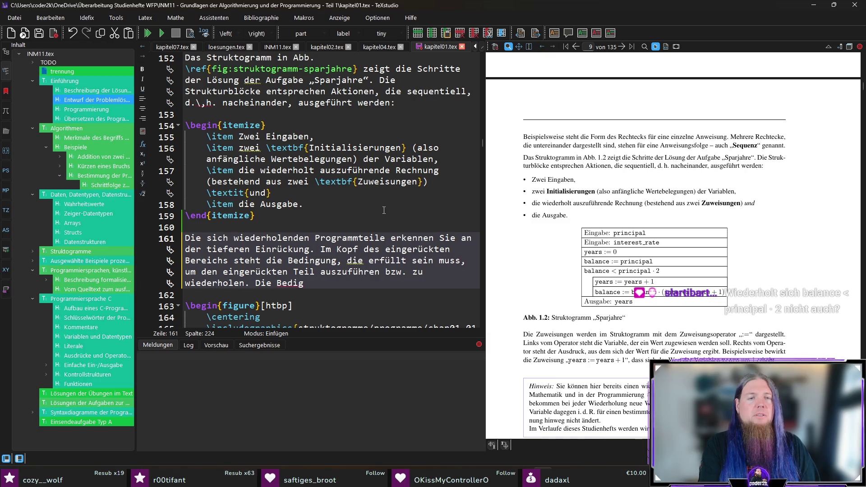
{"action": "type", "text": "g wird"}
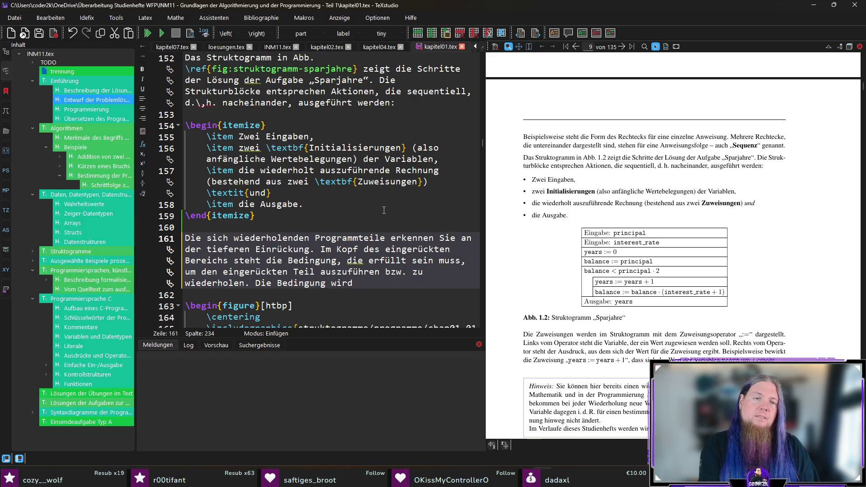
{"action": "type", "text": "abei vor jedem"}
{"action": "key", "text": "BackSpace"}
{"action": "key", "text": "BackSpace"}
{"action": "type", "text": "r Wiederholung geprüt"}
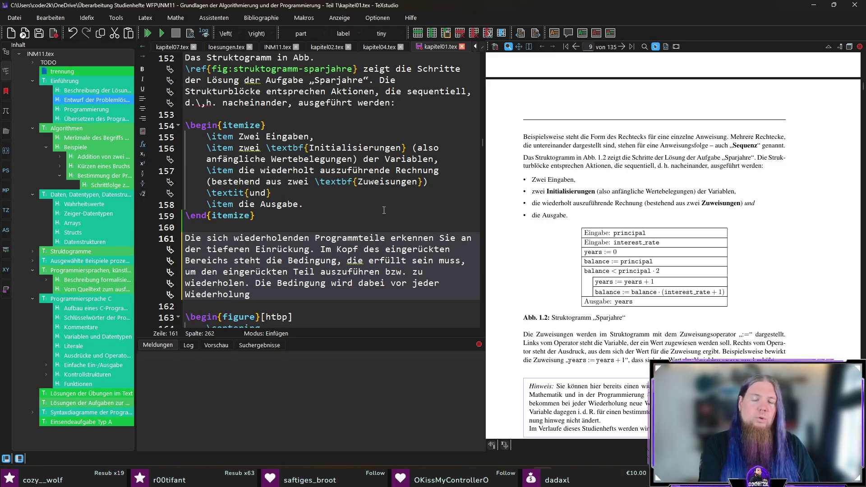
{"action": "key", "text": "BackSpace"}
{"action": "type", "text": "ft."}
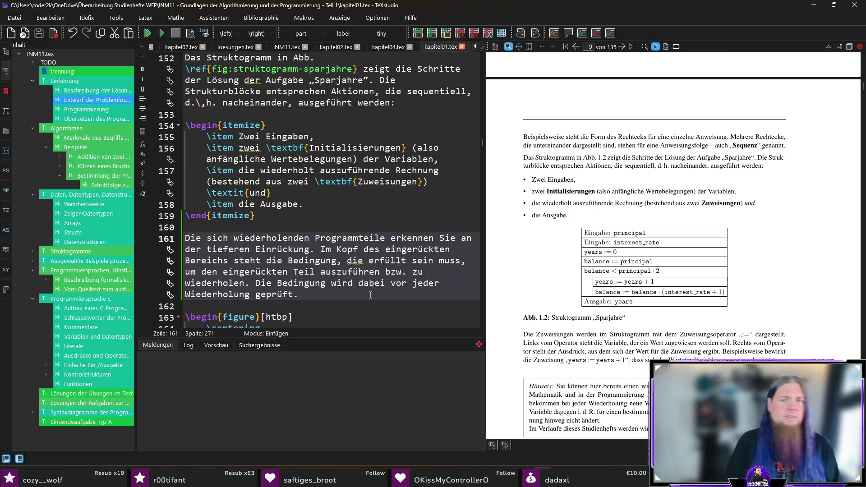
Magnify the compiled bullet list in the PDF preview to inspect it closely.
{"action": "mouse_move", "coordinate": [527, 186]}
{"action": "left_mouse_down"}
{"action": "mouse_move", "coordinate": [527, 215]}
{"action": "mouse_move", "coordinate": [527, 196]}
{"action": "left_mouse_up"}
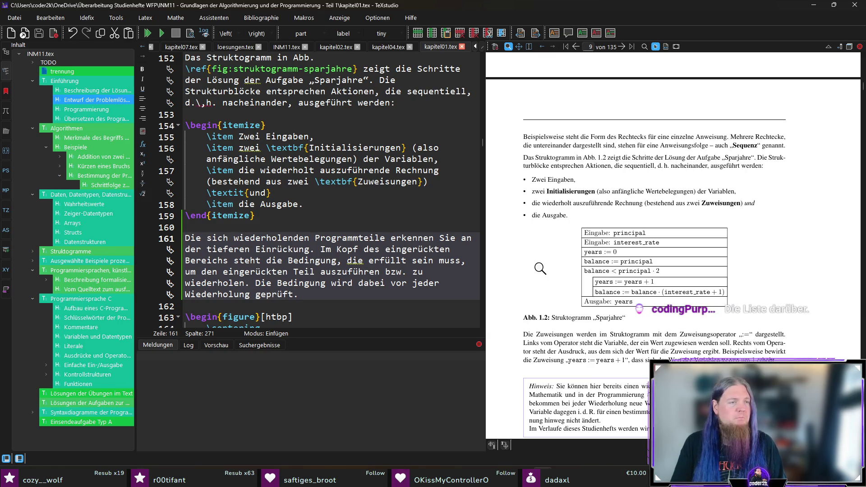
{"action": "left_click_drag", "start_coordinate": [540, 191], "coordinate": [525, 200]}
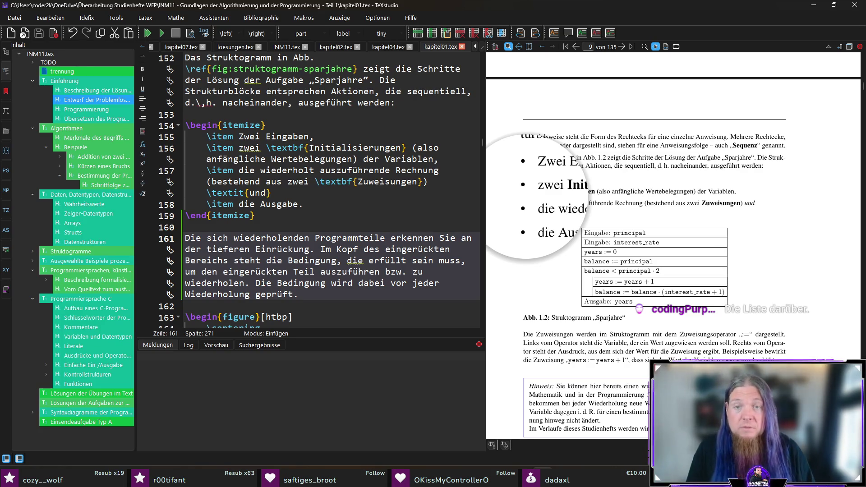
{"action": "left_click_drag", "start_coordinate": [527, 199], "coordinate": [527, 200]}
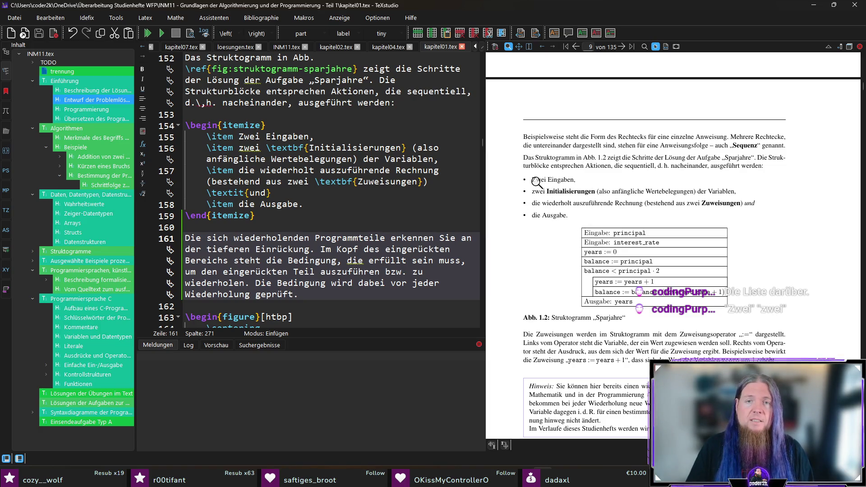
{"action": "mouse_move", "coordinate": [548, 189]}
{"action": "left_mouse_down"}
{"action": "mouse_move", "coordinate": [575, 187]}
{"action": "mouse_move", "coordinate": [559, 205]}
{"action": "mouse_move", "coordinate": [563, 192]}
{"action": "mouse_move", "coordinate": [726, 190]}
{"action": "mouse_move", "coordinate": [557, 205]}
{"action": "mouse_move", "coordinate": [706, 203]}
{"action": "mouse_move", "coordinate": [531, 220]}
{"action": "mouse_move", "coordinate": [572, 223]}
{"action": "mouse_move", "coordinate": [546, 260]}
{"action": "left_mouse_up"}
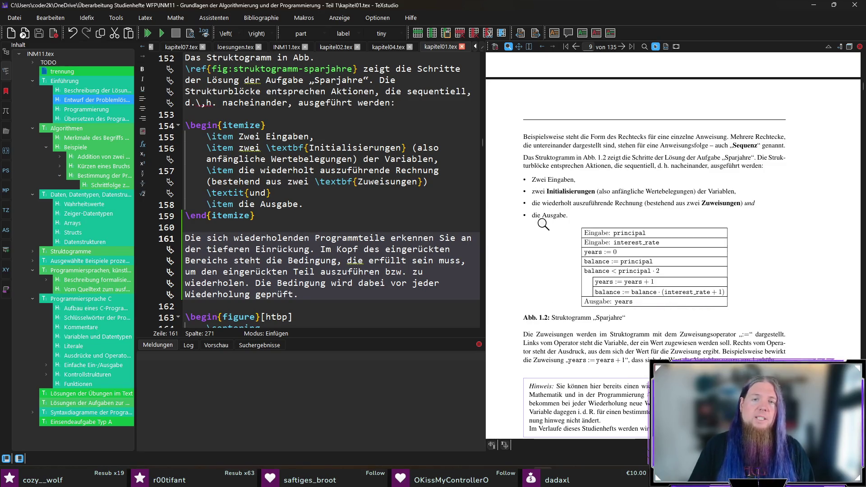
{"action": "left_click_drag", "start_coordinate": [538, 181], "coordinate": [541, 180]}
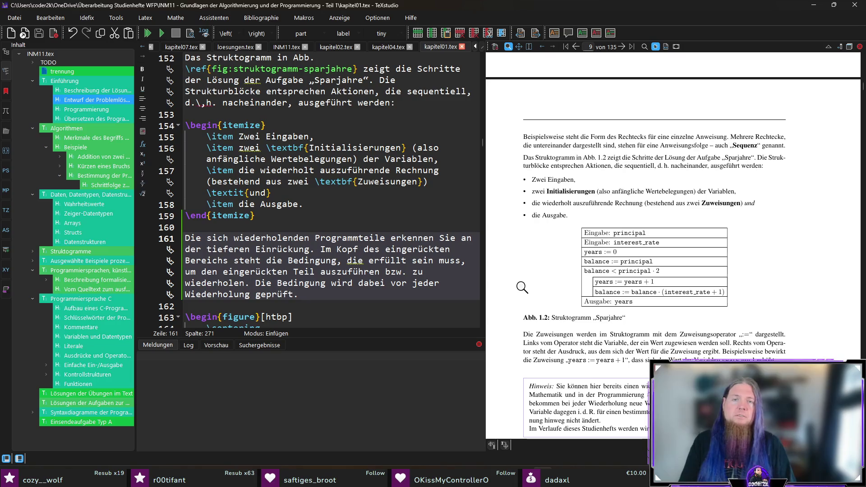
{"action": "left_click_drag", "start_coordinate": [518, 186], "coordinate": [536, 201]}
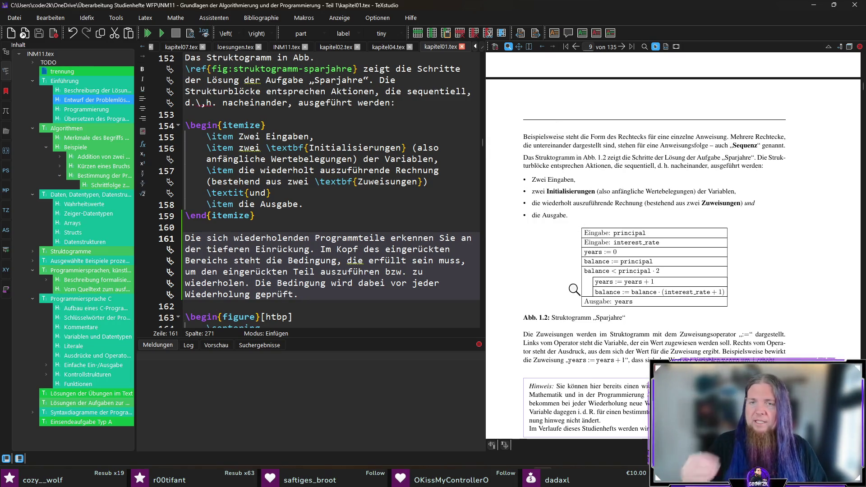
{"action": "left_click_drag", "start_coordinate": [554, 179], "coordinate": [528, 204]}
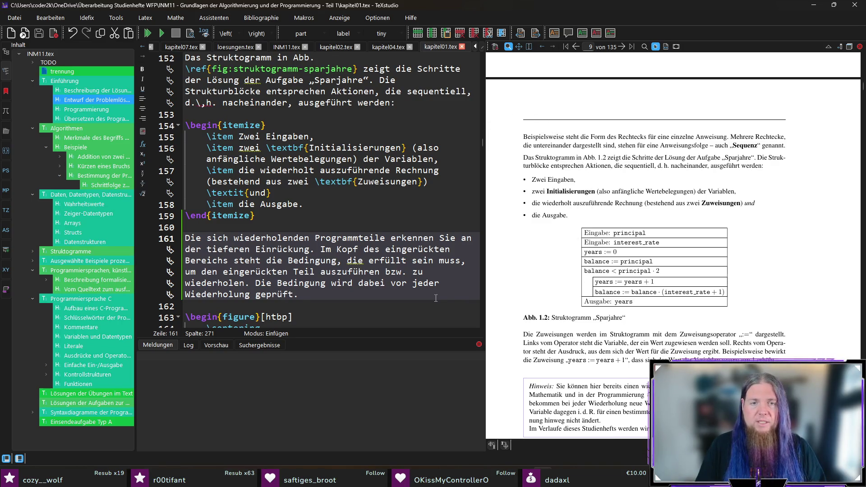
Scroll the PDF preview down to the C listing Code 1.1 on page 11.
{"action": "scroll", "coordinate": [518, 244], "scroll_direction": "down", "scroll_amount": 3}
{"action": "scroll", "coordinate": [518, 244], "scroll_direction": "down", "scroll_amount": 5}
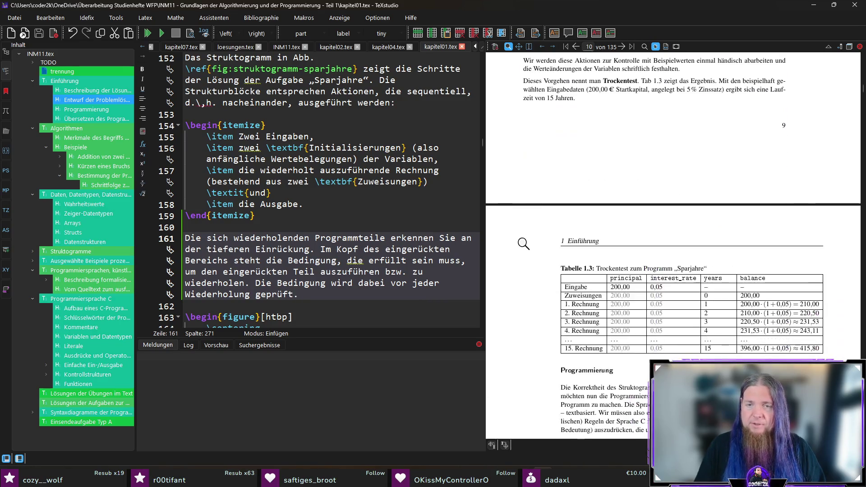
{"action": "scroll", "coordinate": [523, 243], "scroll_direction": "down", "scroll_amount": 2}
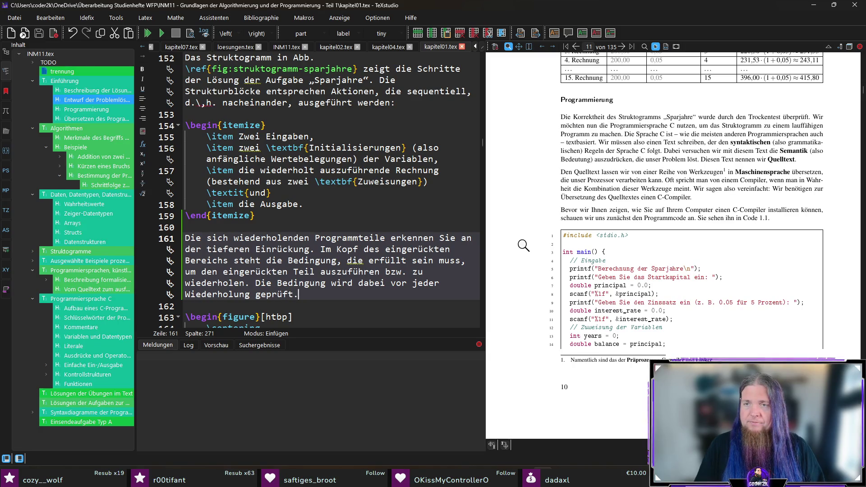
{"action": "scroll", "coordinate": [524, 241], "scroll_direction": "down", "scroll_amount": 4}
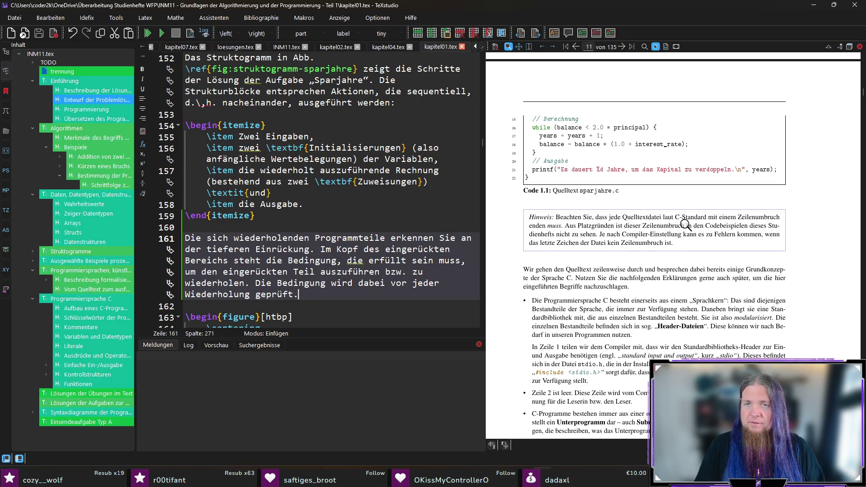
{"action": "scroll", "coordinate": [683, 223], "scroll_direction": "up", "scroll_amount": 5}
{"action": "scroll", "coordinate": [671, 262], "scroll_direction": "down", "scroll_amount": 5}
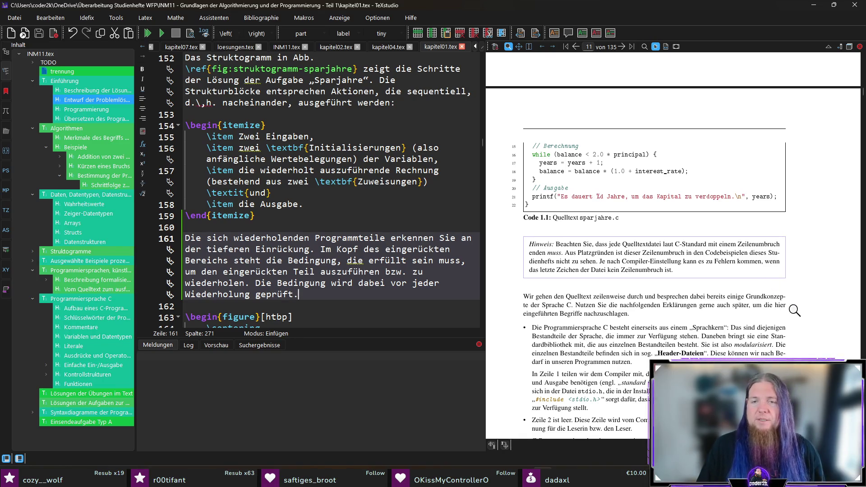
{"action": "scroll", "coordinate": [634, 295], "scroll_direction": "down", "scroll_amount": 3}
{"action": "scroll", "coordinate": [564, 222], "scroll_direction": "down", "scroll_amount": 2}
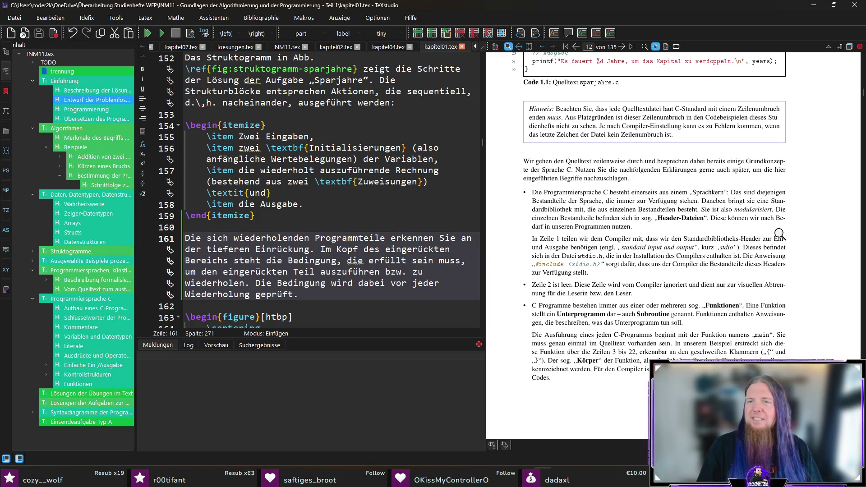
{"action": "scroll", "coordinate": [790, 231], "scroll_direction": "down", "scroll_amount": 1}
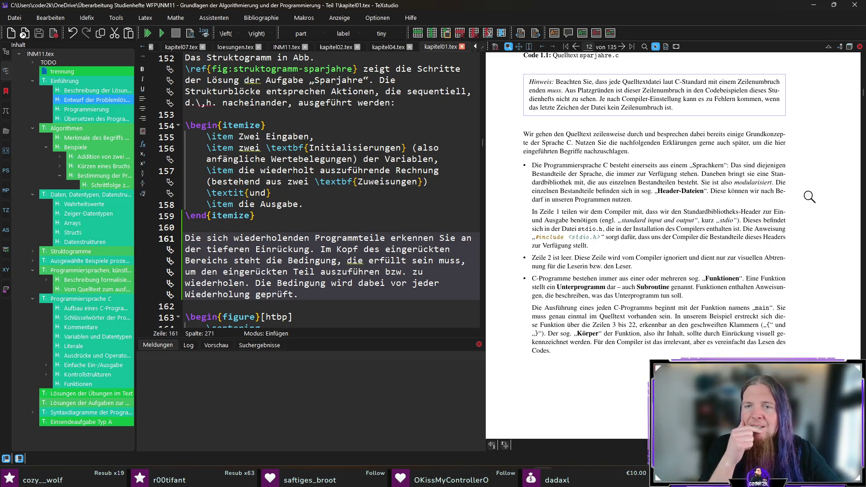
{"action": "scroll", "coordinate": [809, 196], "scroll_direction": "down", "scroll_amount": 2}
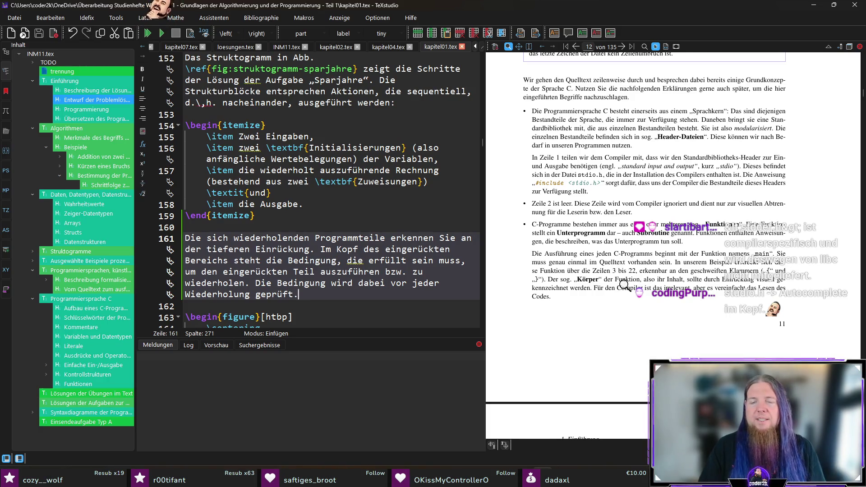
{"action": "left_click", "coordinate": [604, 242], "text": "ctrl"}
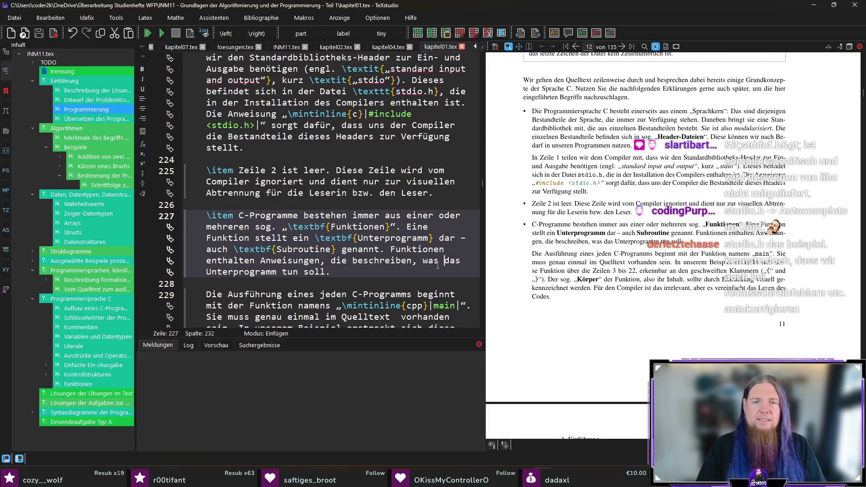
Insert the word 'jeweilige' and save the chapter file.
{"action": "type", "text": "jeweilige"}
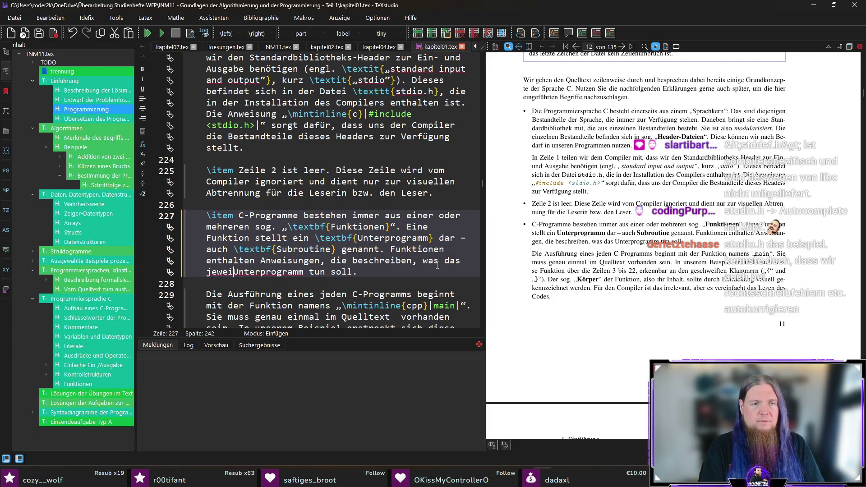
{"action": "key", "text": "Left"}
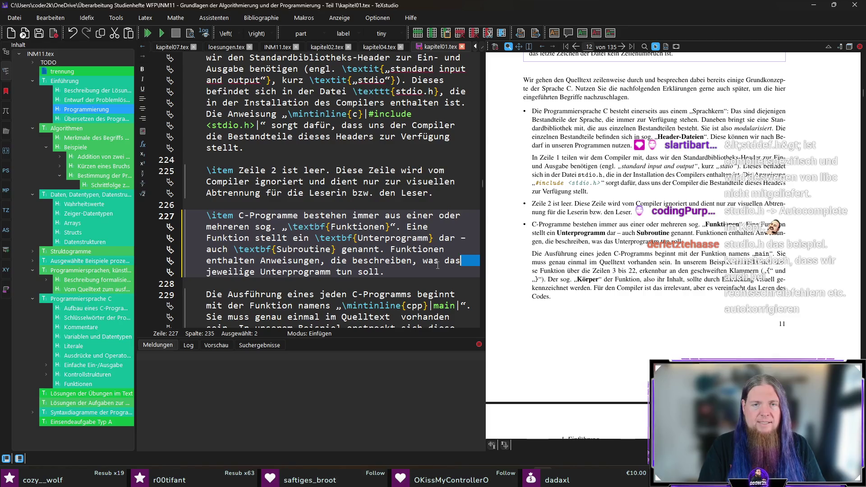
{"action": "key", "text": "End"}
{"action": "key", "text": "ctrl+s"}
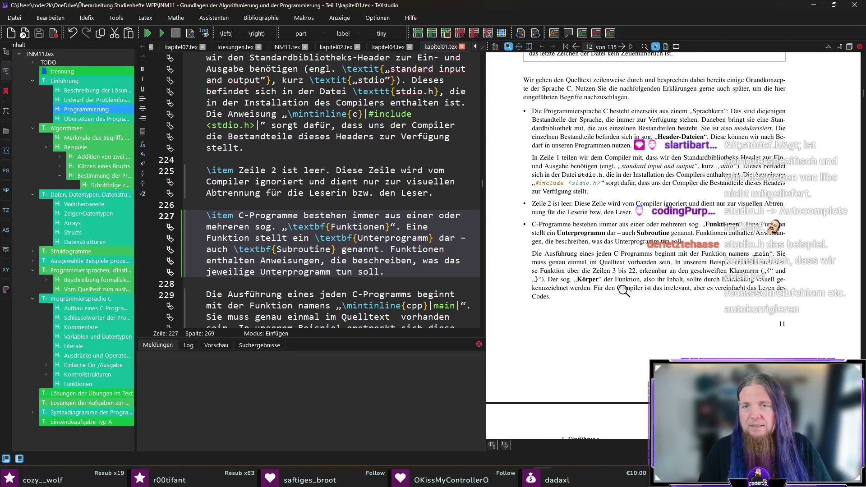
Replace 'der' with 'einer' on line 229 so it reads 'mit einer Funktion namens'.
{"action": "scroll", "coordinate": [623, 290], "scroll_direction": "down", "scroll_amount": 1}
{"action": "scroll", "coordinate": [657, 284], "scroll_direction": "down", "scroll_amount": 1}
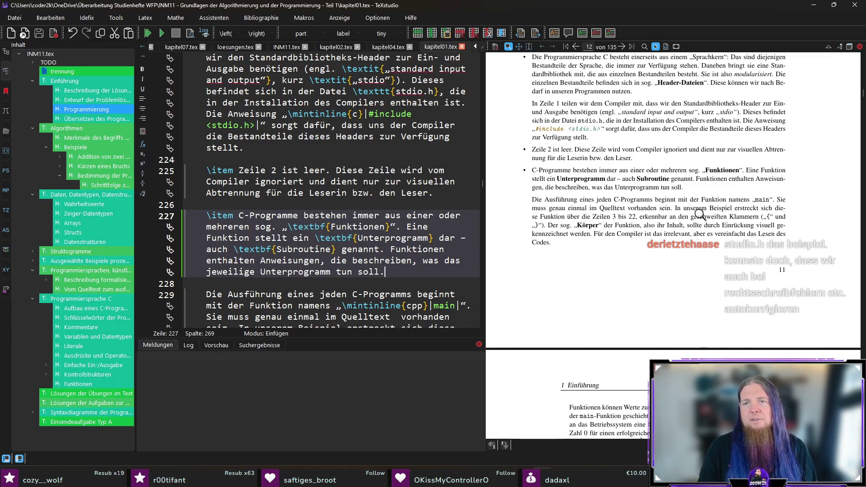
{"action": "left_click", "coordinate": [676, 213], "text": "ctrl"}
{"action": "double_click", "coordinate": [235, 260]}
{"action": "type", "text": "einer Funktion namens"}
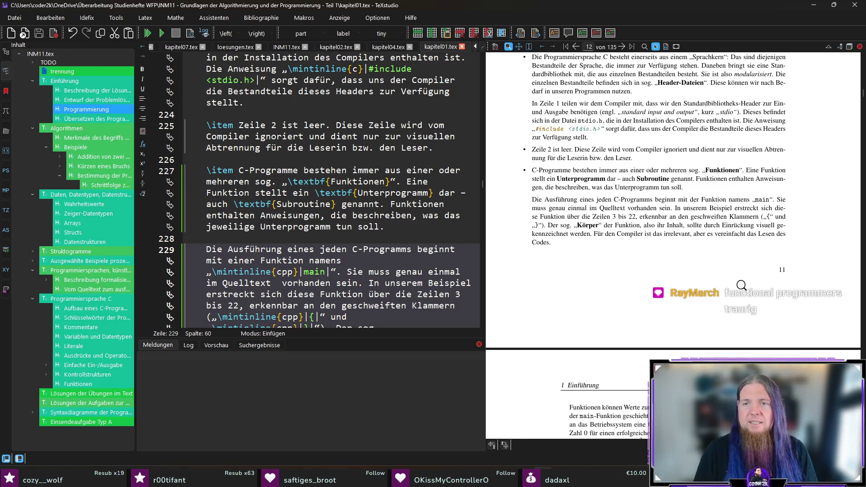
{"action": "scroll", "coordinate": [698, 292], "scroll_direction": "up", "scroll_amount": 5}
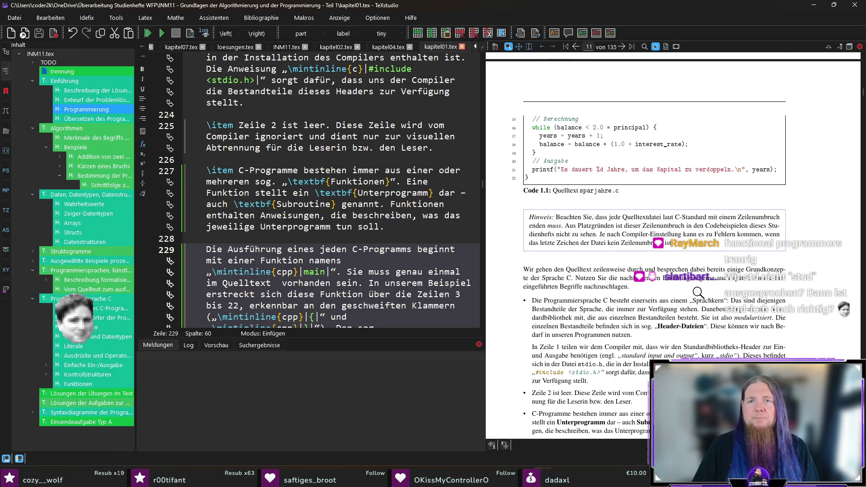
{"action": "scroll", "coordinate": [698, 293], "scroll_direction": "down", "scroll_amount": 4}
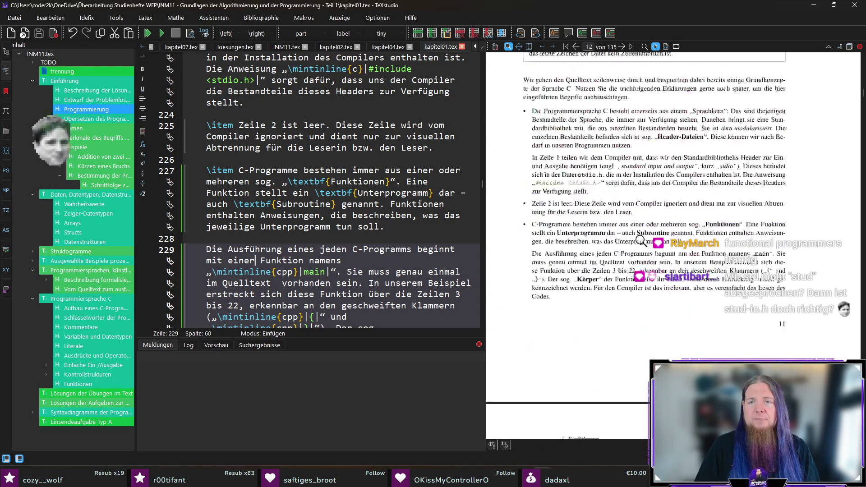
{"action": "scroll", "coordinate": [641, 240], "scroll_direction": "down", "scroll_amount": 2}
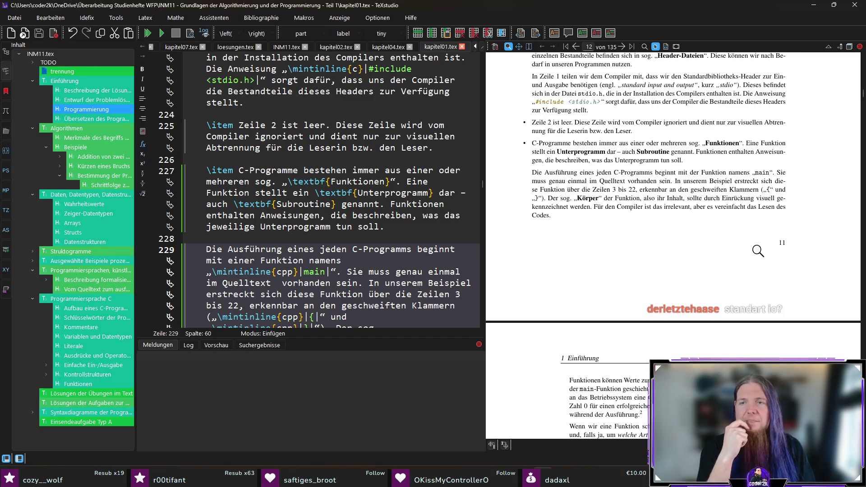
{"action": "scroll", "coordinate": [525, 293], "scroll_direction": "down", "scroll_amount": 5}
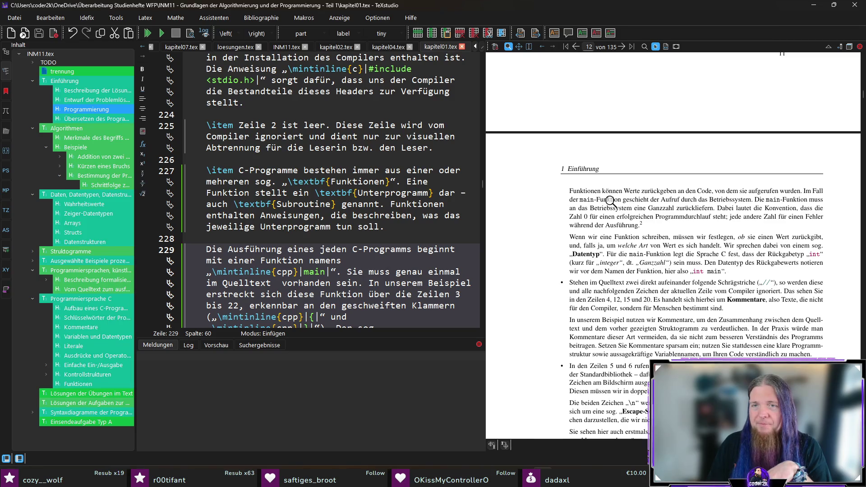
{"action": "scroll", "coordinate": [555, 208], "scroll_direction": "down", "scroll_amount": 3}
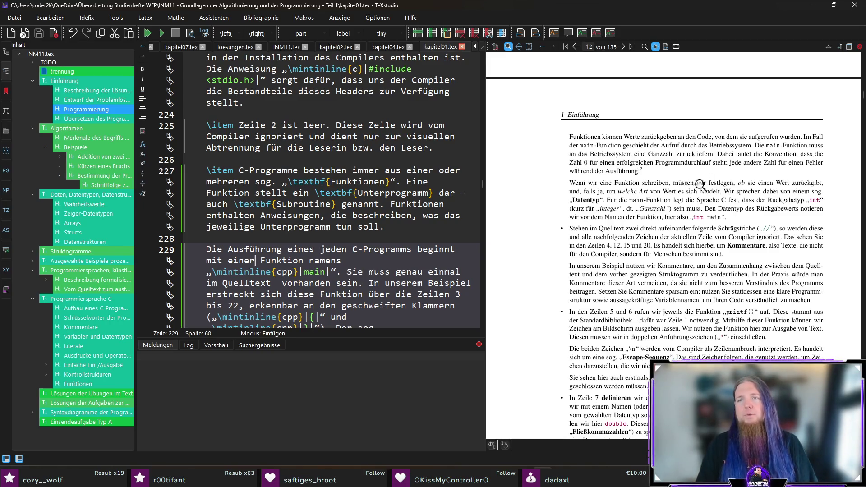
Change 'korrekt' to 'präzise' in the main-function paragraph's footnote on line 231.
{"action": "left_click", "coordinate": [740, 174], "text": "ctrl"}
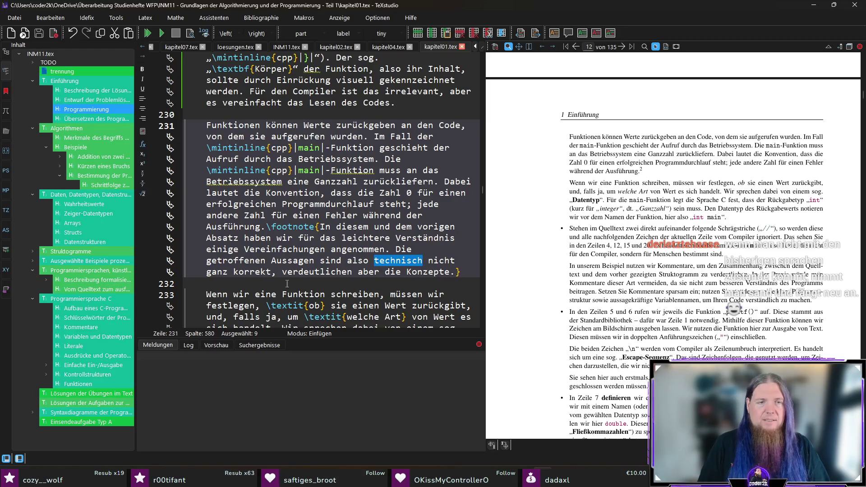
{"action": "double_click", "coordinate": [251, 272]}
{"action": "type", "text": "präzise"}
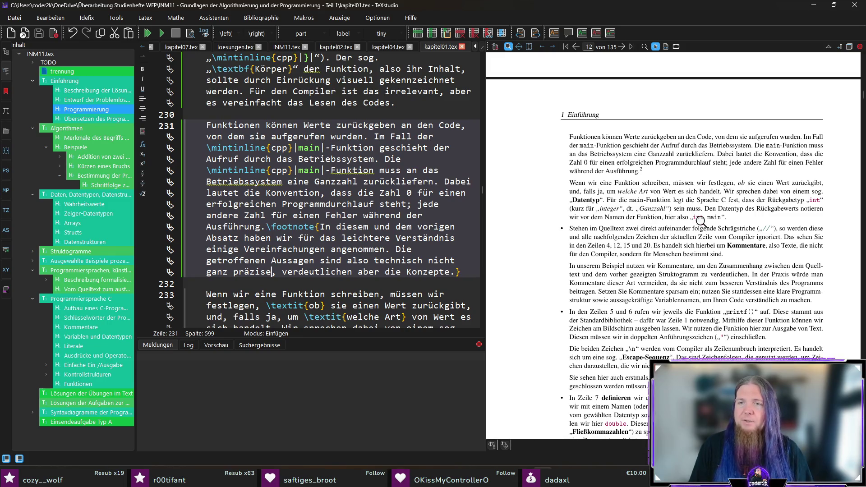
Scroll the preview further and jump to the source of the Variablennamen passage.
{"action": "scroll", "coordinate": [687, 246], "scroll_direction": "down", "scroll_amount": 1}
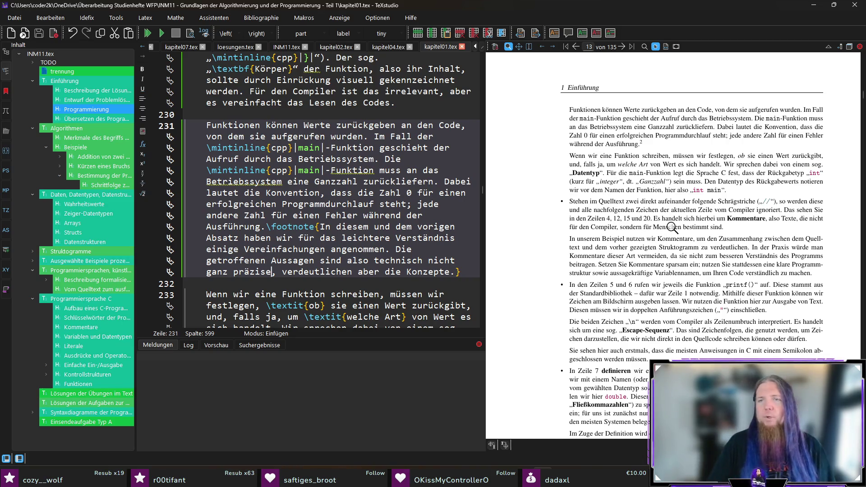
{"action": "scroll", "coordinate": [525, 236], "scroll_direction": "down", "scroll_amount": 2}
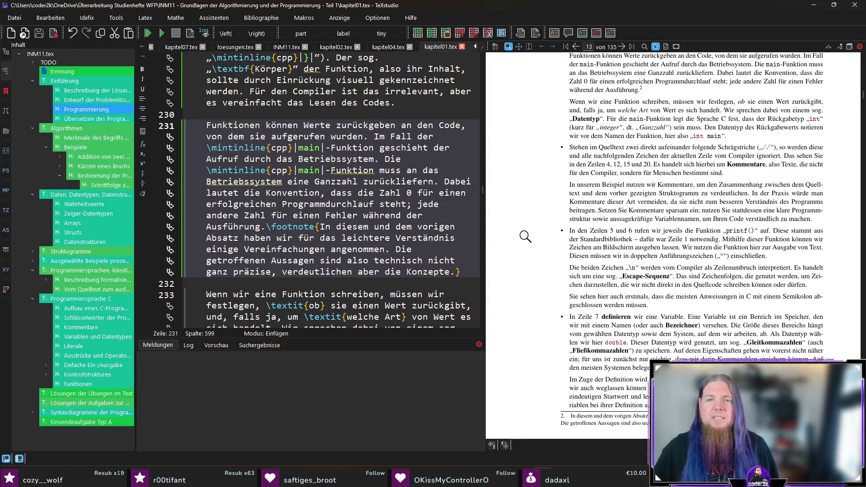
{"action": "left_click", "coordinate": [661, 218], "text": "ctrl"}
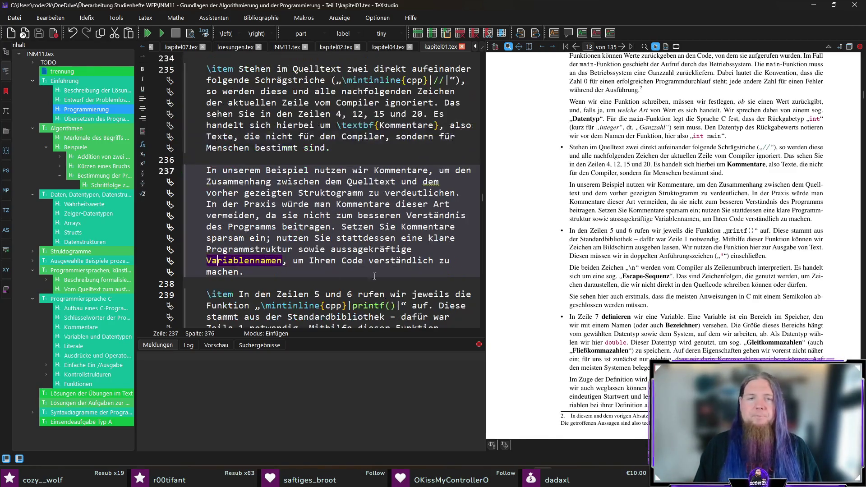
On line 237, replace 'Variablennamen' with 'Namen für Variablen und Funktionen' and recompile the PDF.
{"action": "type", "text": "Namen für"}
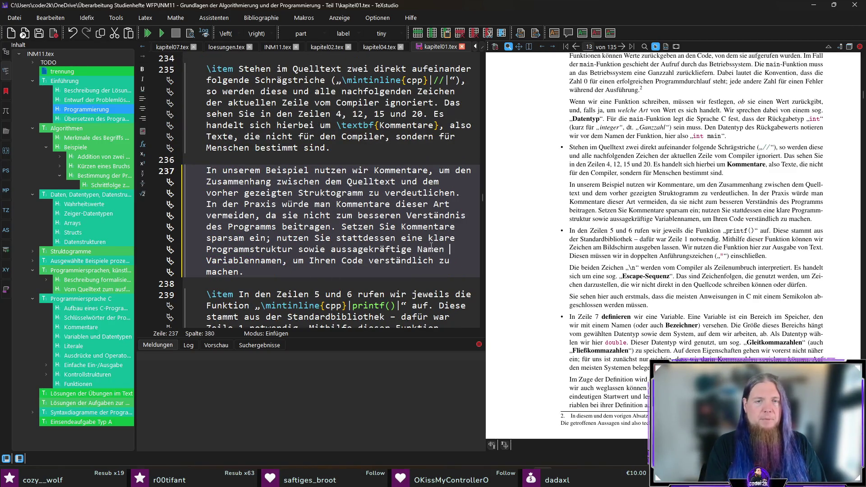
{"action": "type", "text": " Variablen und"}
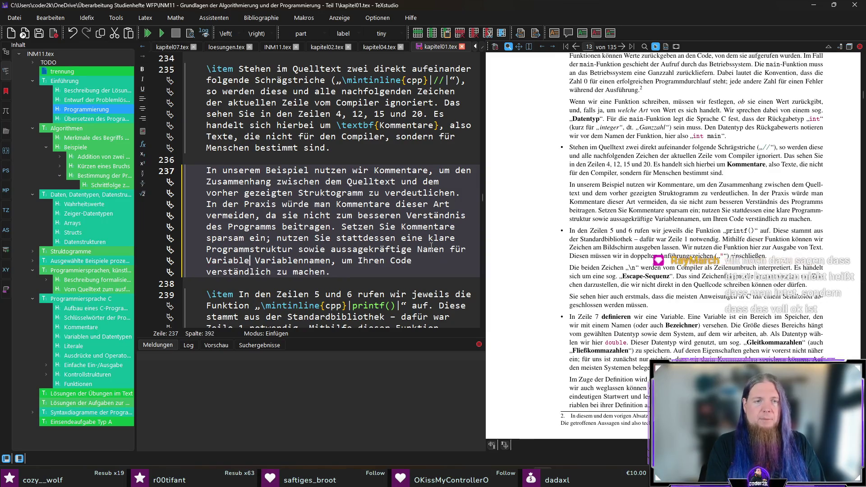
{"action": "key", "text": "ctrl+shift+Right"}
{"action": "type", "text": "Funktionen"}
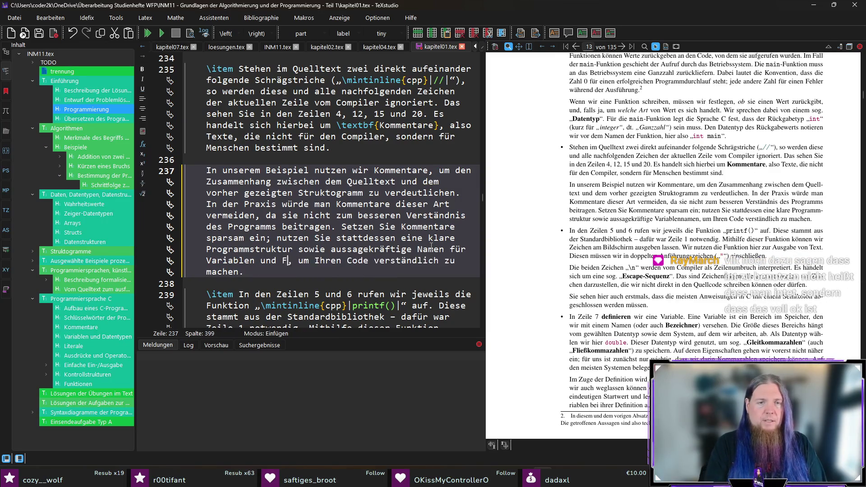
{"action": "key", "text": "End"}
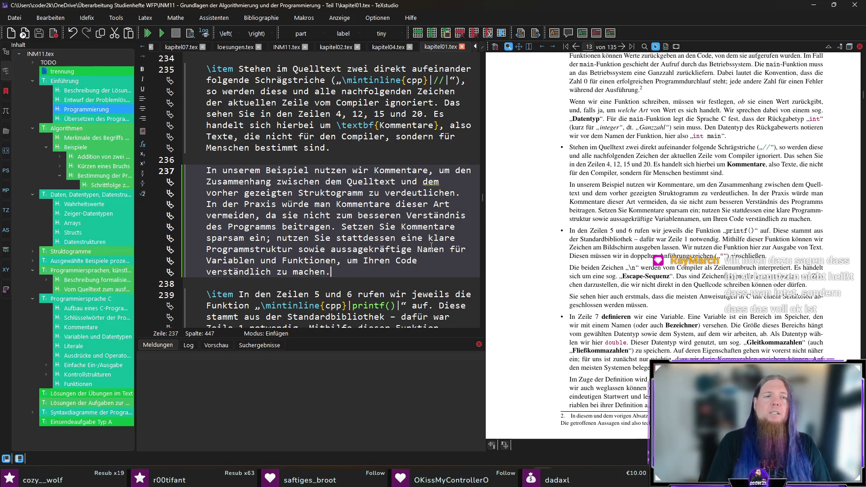
{"action": "key", "text": "F5"}
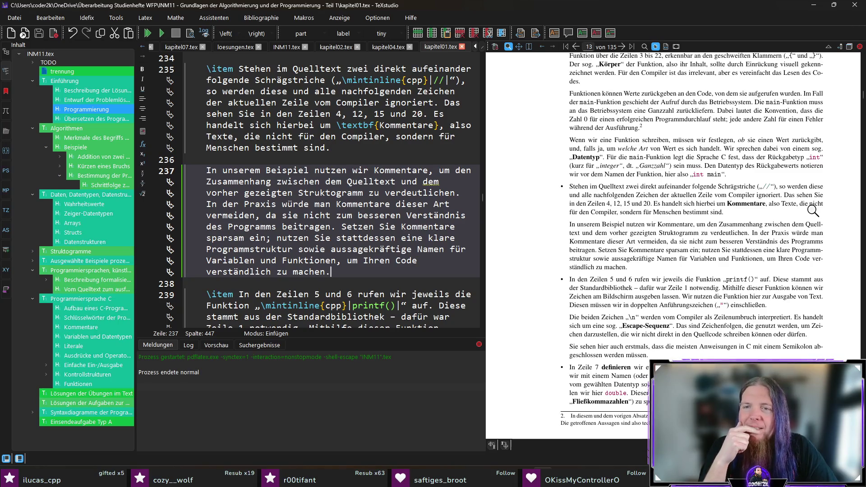
Scroll the PDF preview down to the 'In Zeile 7 definieren wir eine Variable' bullet on page 12.
{"action": "scroll", "coordinate": [812, 210], "scroll_direction": "down", "scroll_amount": 5}
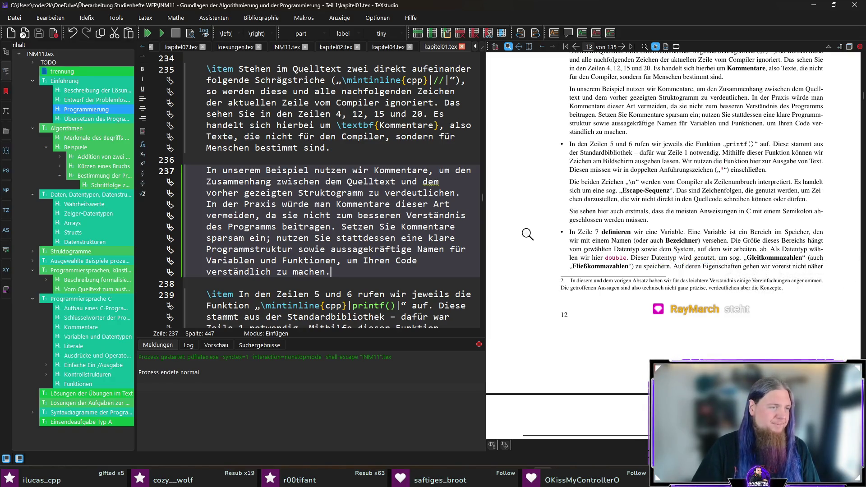
{"action": "scroll", "coordinate": [527, 234], "scroll_direction": "down", "scroll_amount": 1}
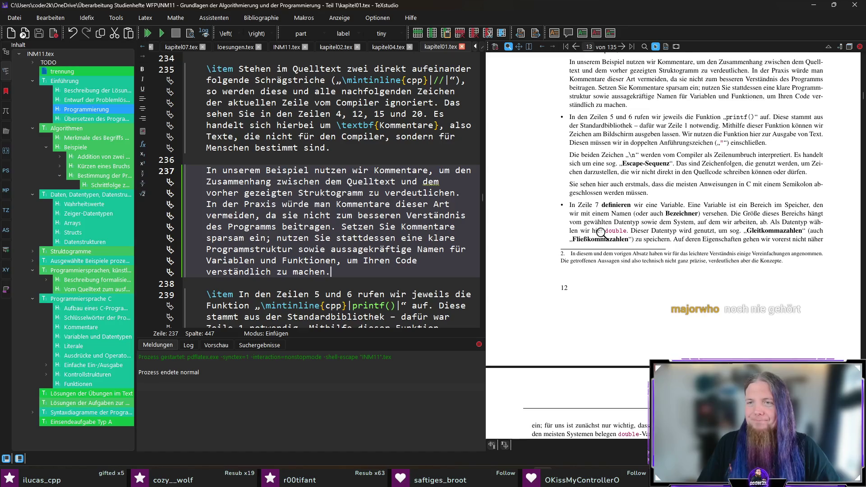
{"action": "scroll", "coordinate": [595, 237], "scroll_direction": "down", "scroll_amount": 1}
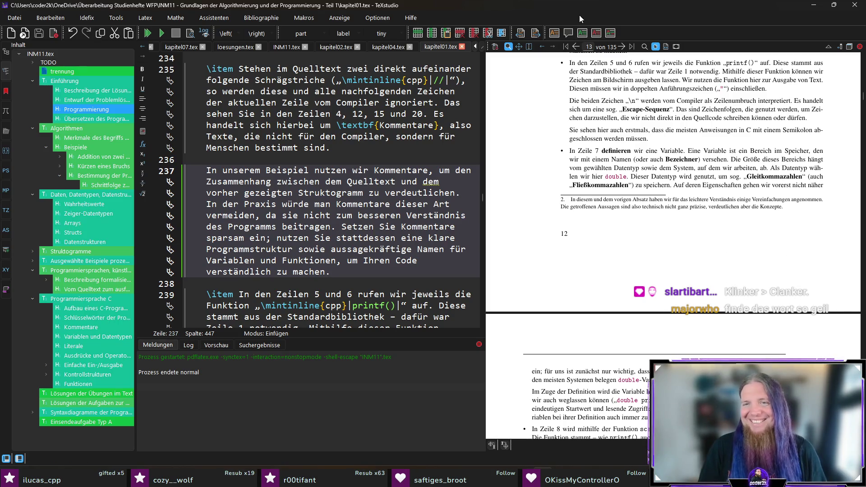
{"action": "scroll", "coordinate": [545, 205], "scroll_direction": "down", "scroll_amount": 3}
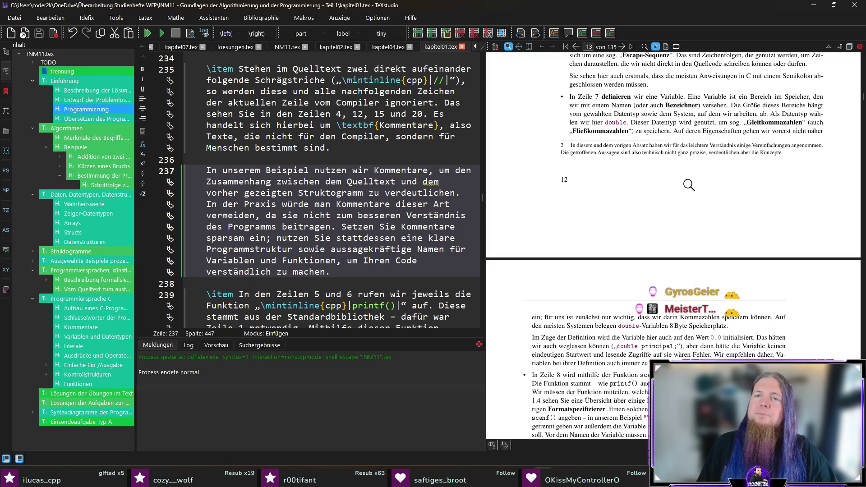
Change '(oder auch' to 'bzw.' before Bezeichner, remove the leftover parenthesis, and save.
{"action": "left_click", "coordinate": [655, 103], "text": "ctrl"}
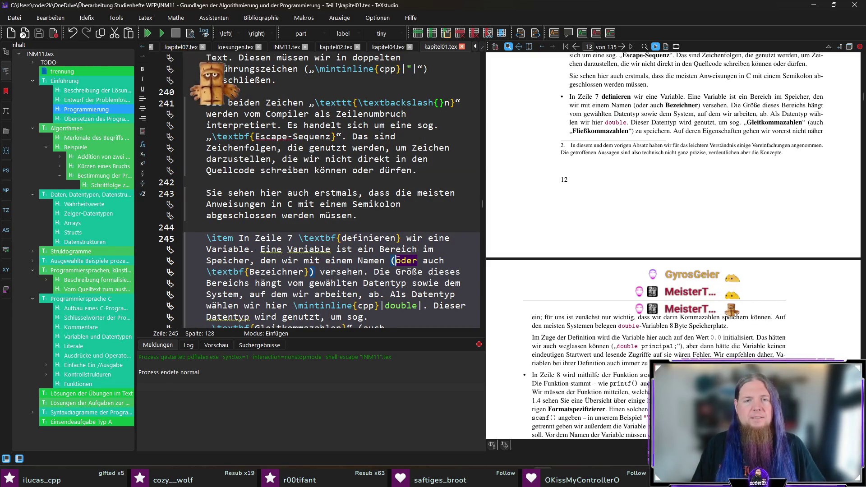
{"action": "type", "text": "b"}
{"action": "key", "text": "ctrl+shift+Right"}
{"action": "key", "text": "ctrl+shift+Right"}
{"action": "type", "text": "zw."}
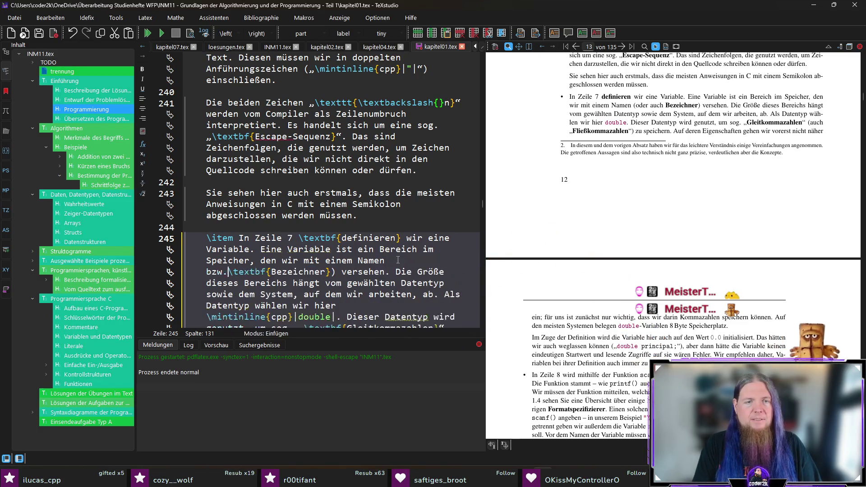
{"action": "key", "text": "ctrl+Right"}
{"action": "key", "text": "ctrl+Right"}
{"action": "key", "text": "ctrl+Right"}
{"action": "key", "text": "Delete"}
{"action": "key", "text": "ctrl+s"}
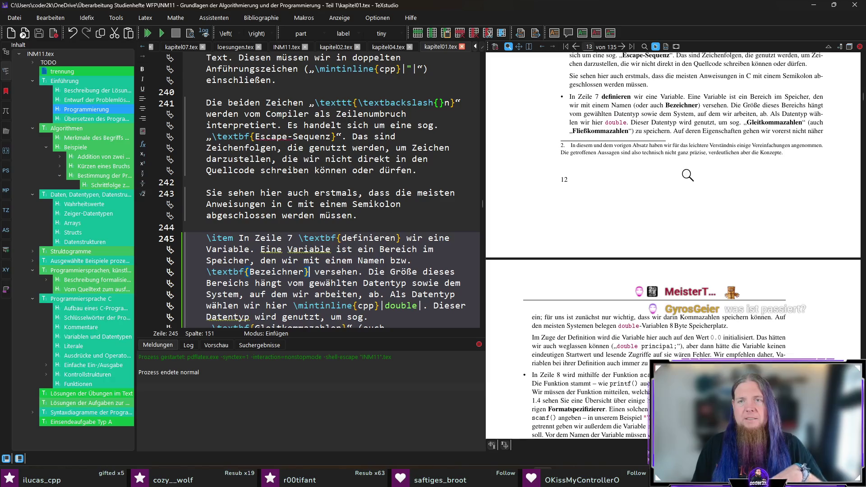
Add '(engl. \textit{„identifier“})' after Bezeichner and recompile the PDF.
{"action": "type", "text": "(engl."}
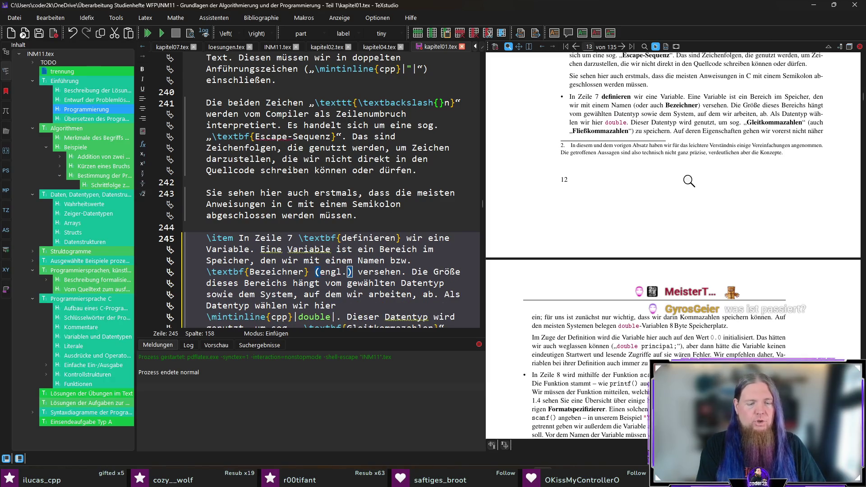
{"action": "type", "text": " \textit{"}
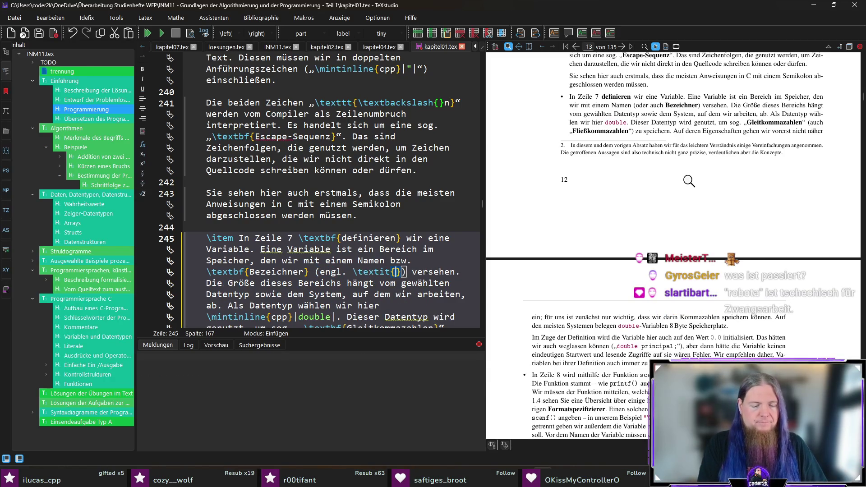
{"action": "type", "text": "„identifier"}
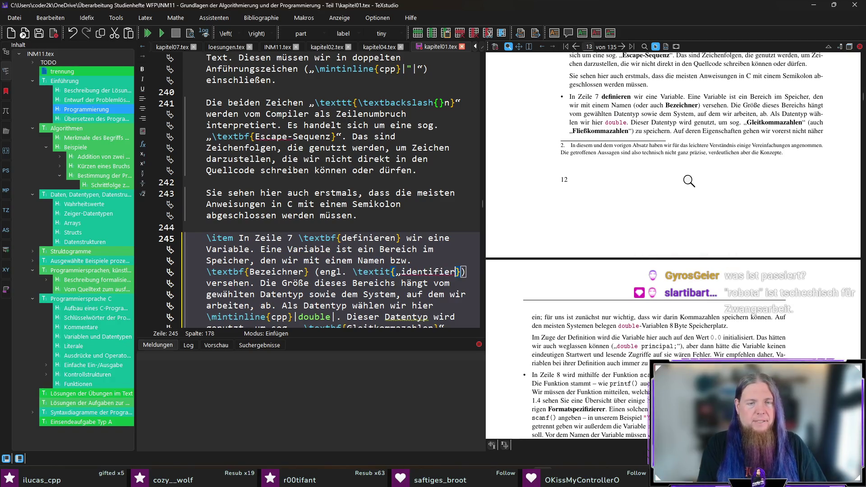
{"action": "type", "text": "“"}
{"action": "key", "text": "Right"}
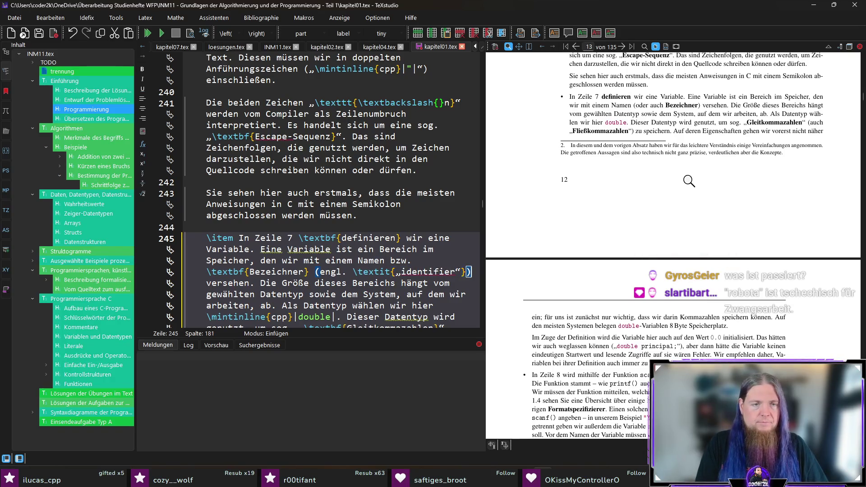
{"action": "key", "text": "F5"}
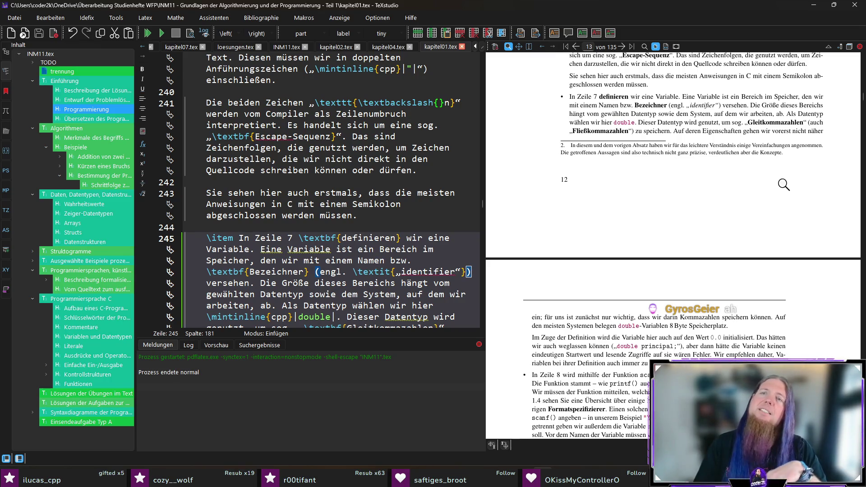
Replace 'auf dem wir arbeiten' with 'für das wir unser Programm schreiben', move 'ab' after System, and recompile.
{"action": "left_click", "coordinate": [712, 114], "text": "ctrl"}
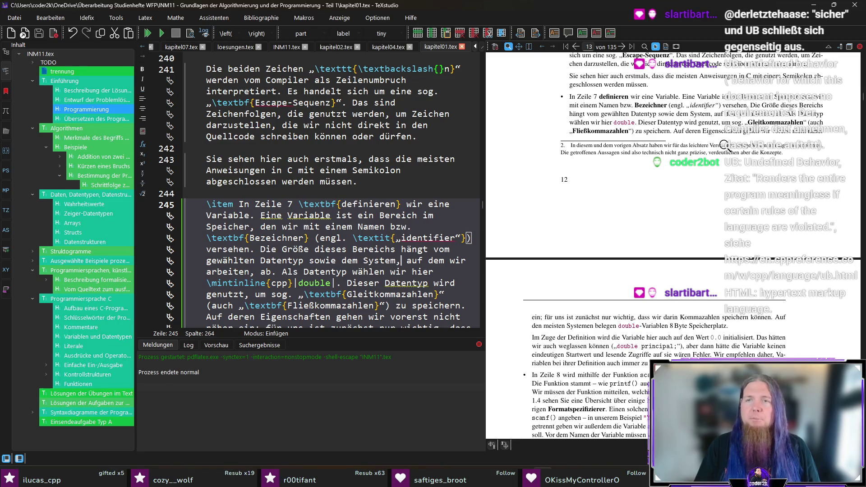
{"action": "scroll", "coordinate": [398, 250], "scroll_direction": "down", "scroll_amount": 1}
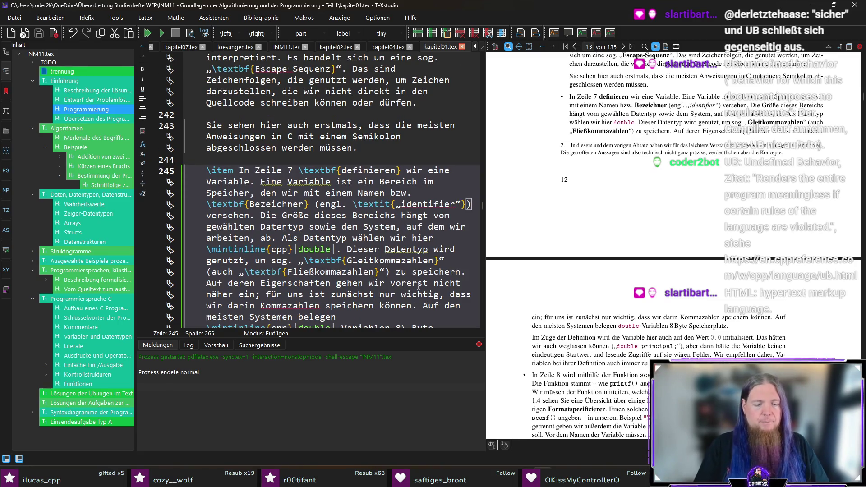
{"action": "type", "text": "`für das wir"}
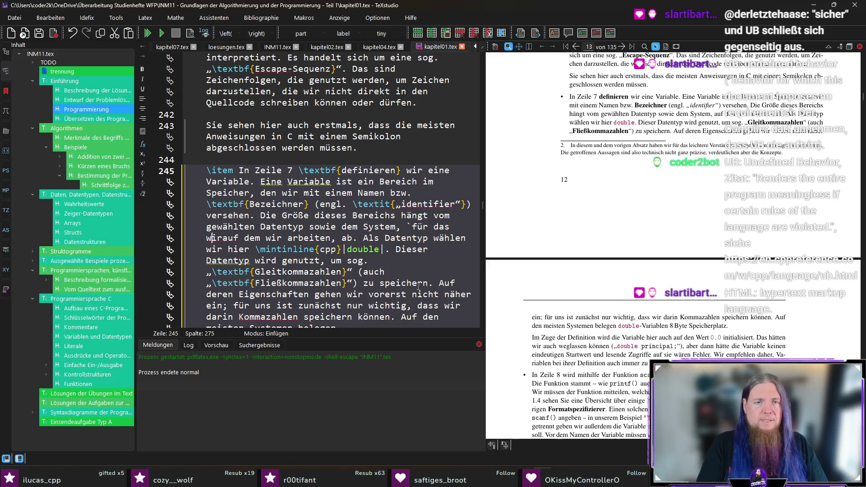
{"action": "key", "text": "BackSpace"}
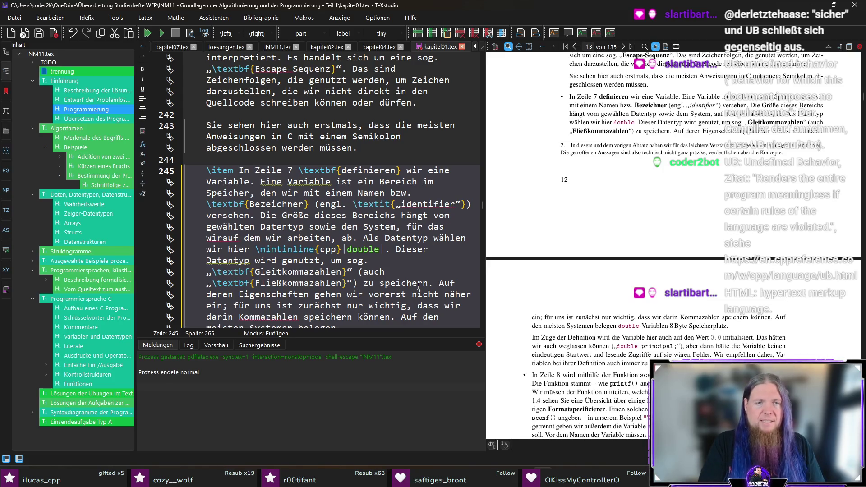
{"action": "type", "text": "unser P"}
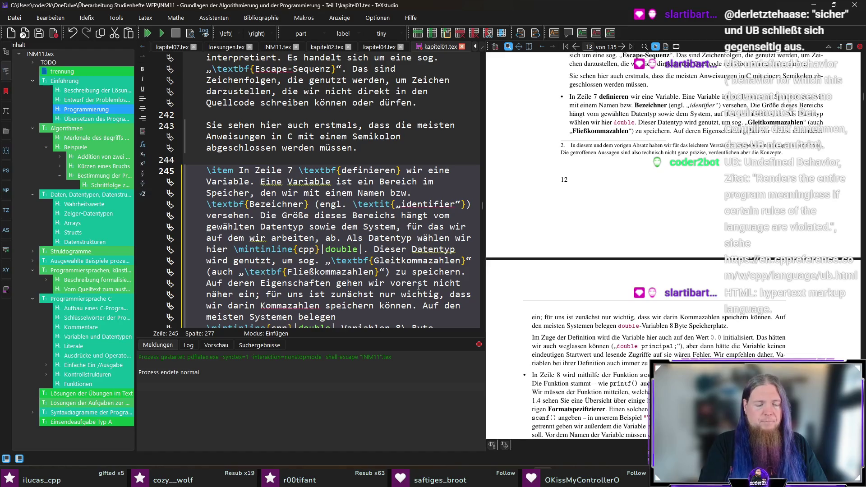
{"action": "type", "text": "rogramm schreiben"}
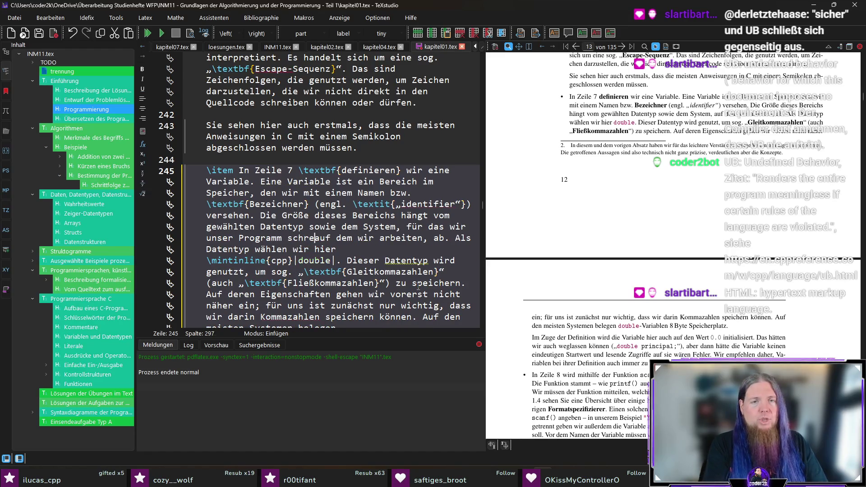
{"action": "key", "text": "ctrl+shift+Right"}
{"action": "key", "text": "ctrl+shift+Right"}
{"action": "key", "text": "ctrl+shift+Right"}
{"action": "key", "text": "ctrl+shift+Right"}
{"action": "key", "text": "Delete"}
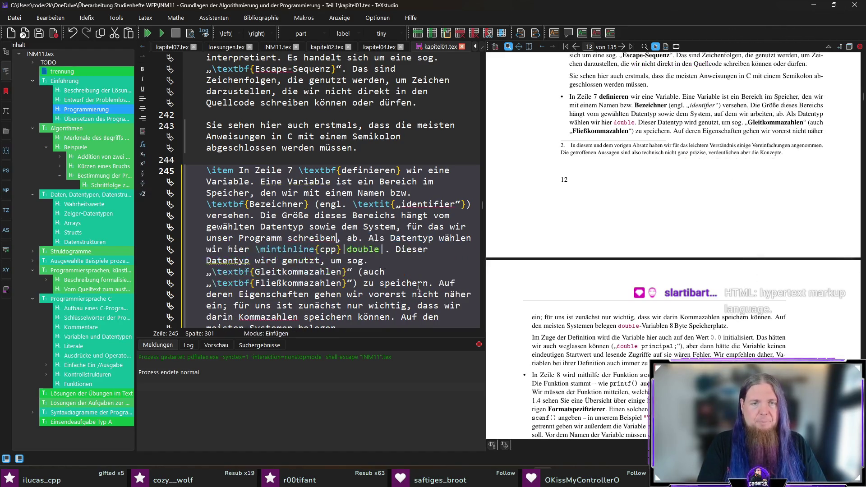
{"action": "type", "text": "ab"}
{"action": "key", "text": "Down"}
{"action": "key", "text": "BackSpace"}
{"action": "key", "text": "BackSpace"}
{"action": "key", "text": "BackSpace"}
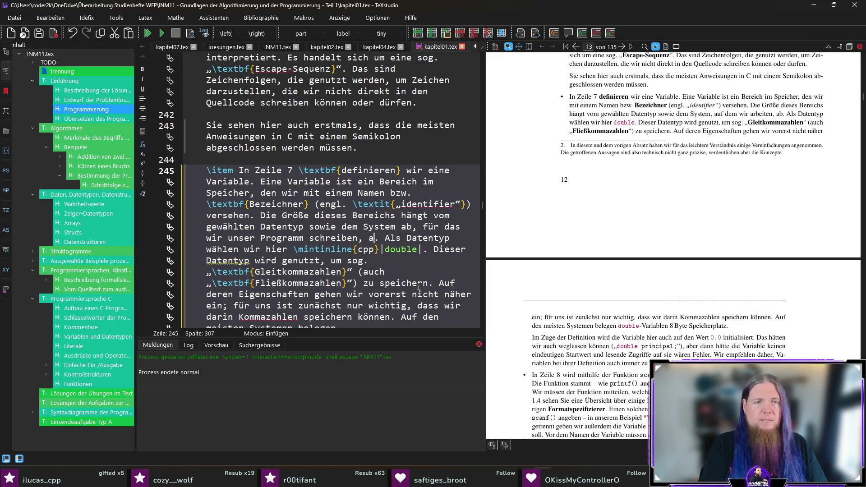
{"action": "key", "text": "F5"}
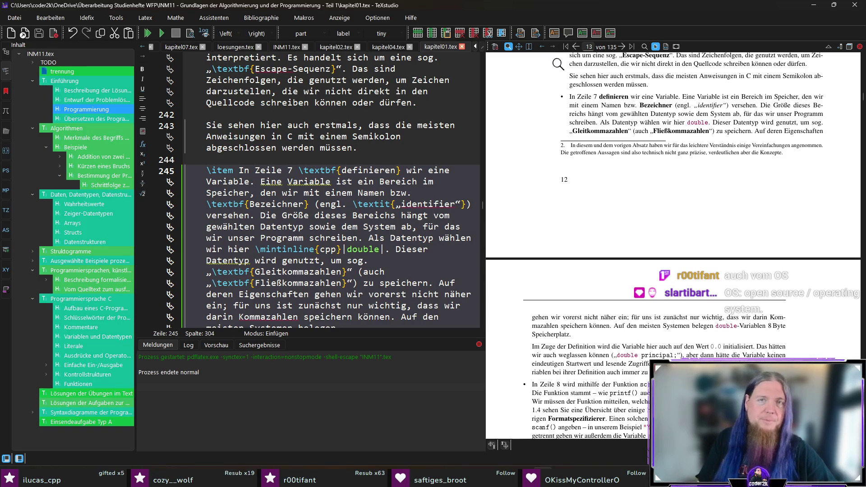
Insert a \footnote after System: 'Das beinhaltet sowohl die Hardware-Architektur sowie das verwendete Betriebssystem.', then recompile.
{"action": "double_click", "coordinate": [369, 226]}
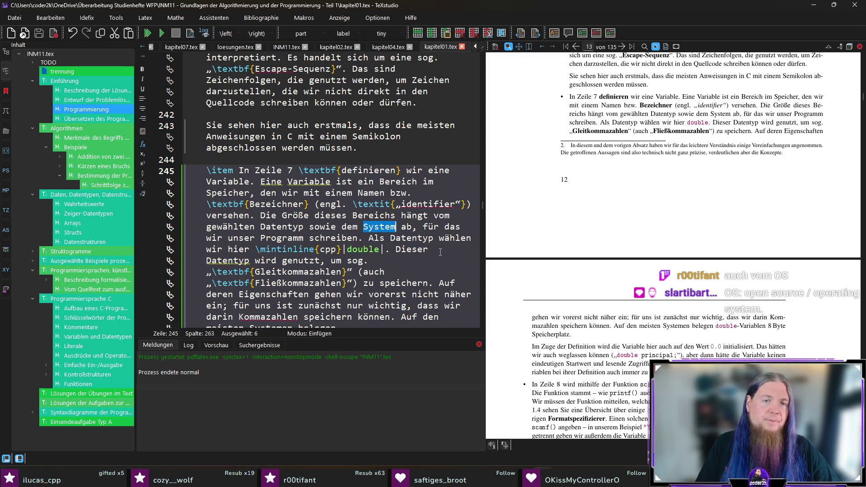
{"action": "left_click", "coordinate": [397, 225]}
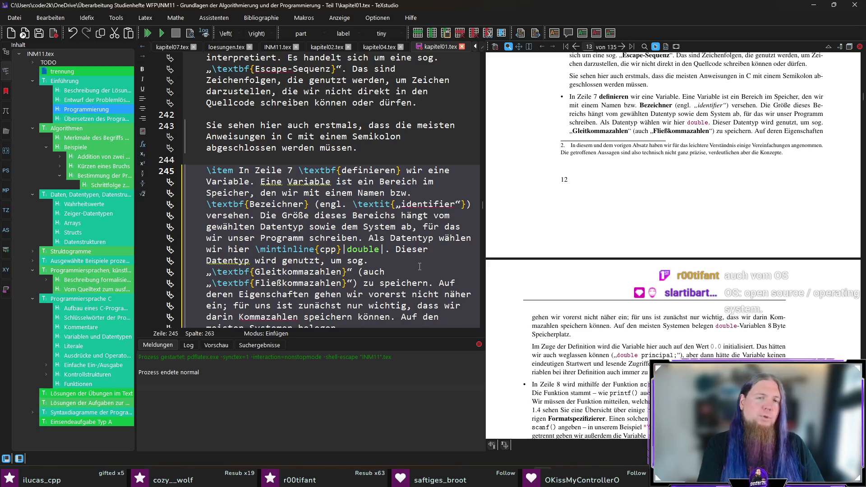
{"action": "type", "text": "oot"}
{"action": "key", "text": "Return"}
{"action": "type", "text": "Das "}
{"action": "type", "text": "beinhaltet w"}
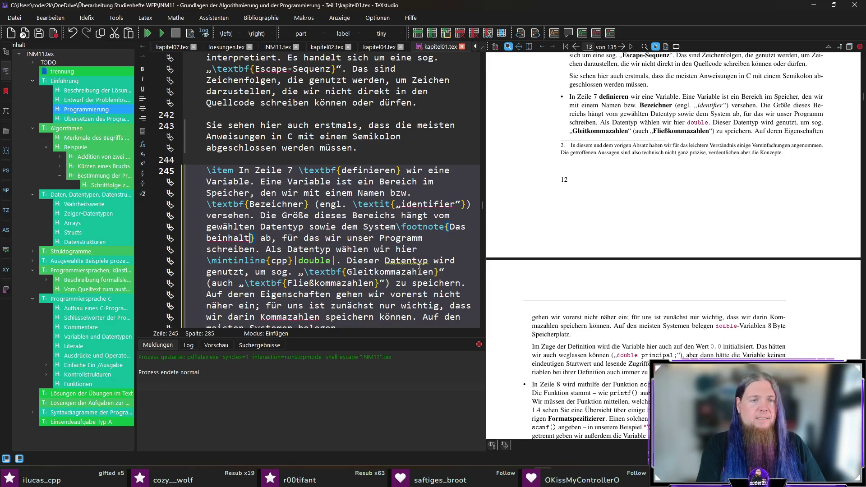
{"action": "type", "text": "owohl die Hardwar"}
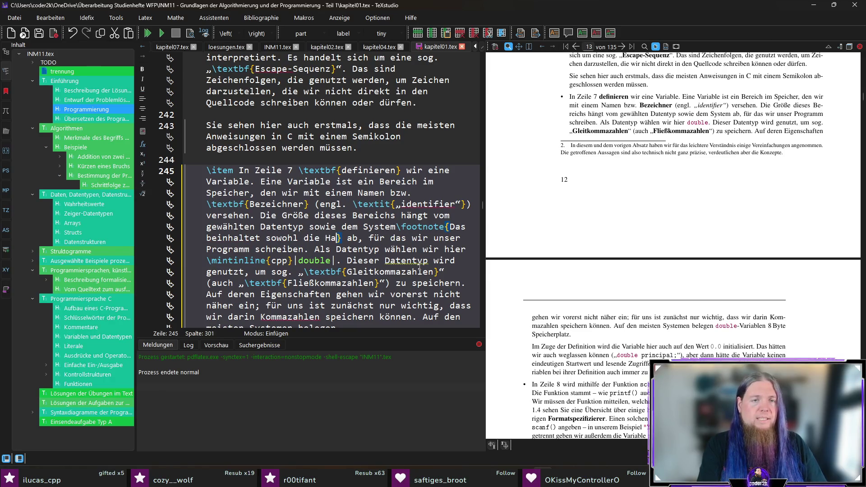
{"action": "type", "text": "e-Architektur"}
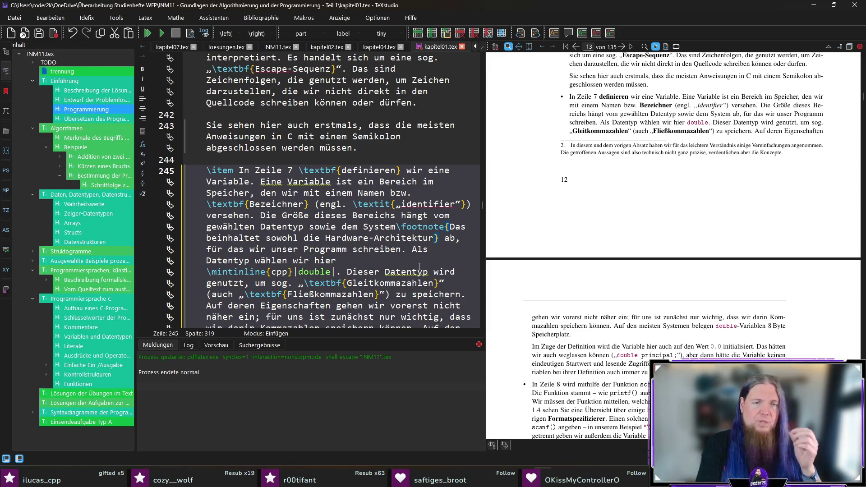
{"action": "type", "text": " sowie das ver"}
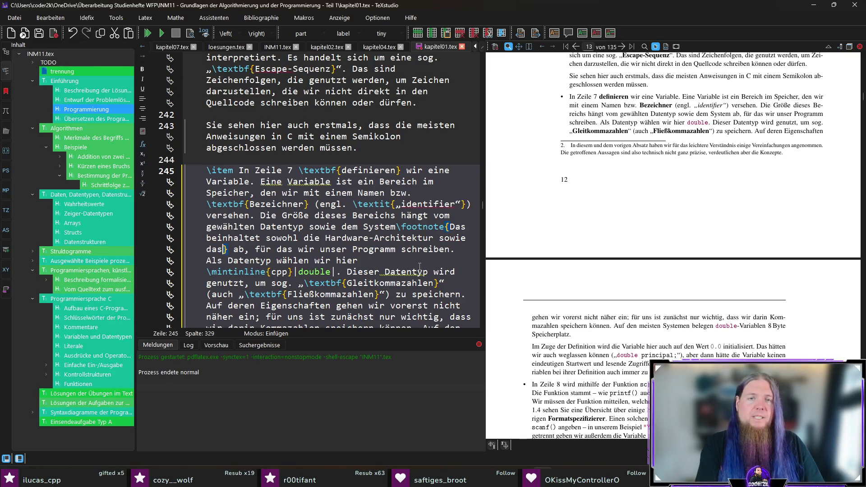
{"action": "type", "text": "wendete Betriebss"}
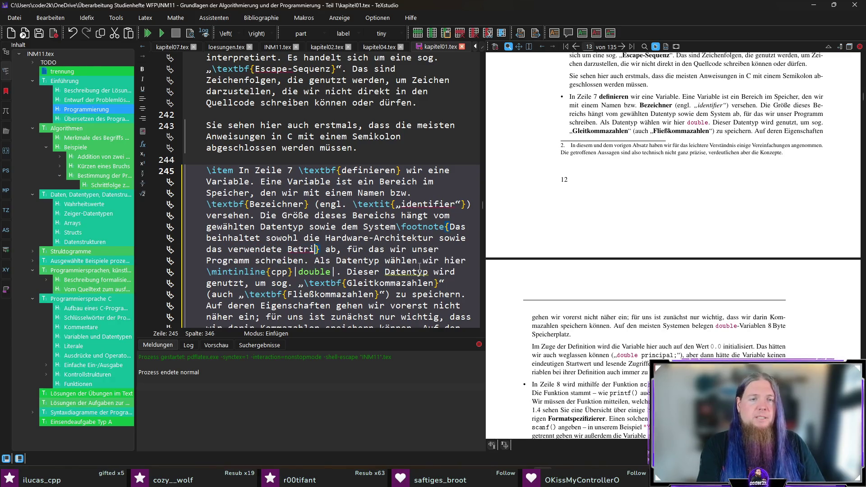
{"action": "type", "text": "ystem."}
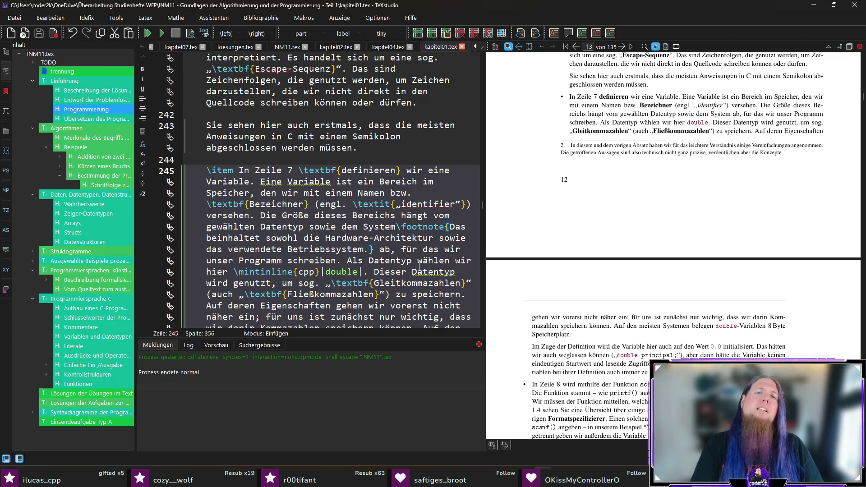
{"action": "key", "text": "F5"}
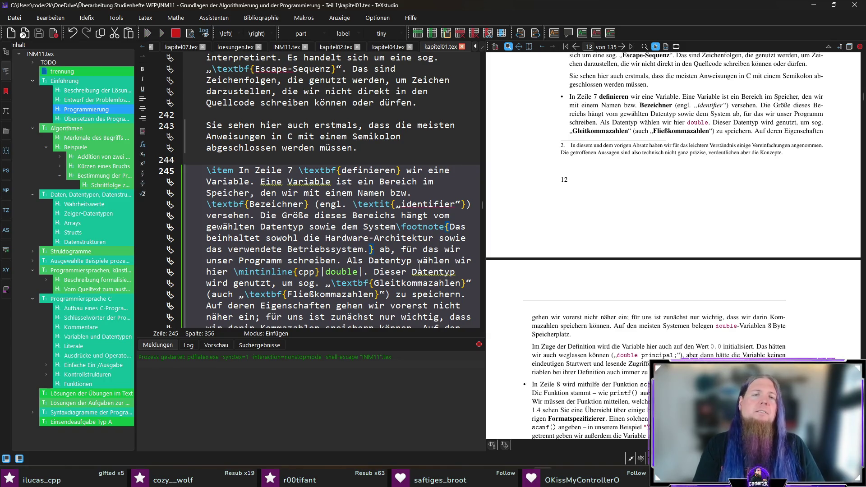
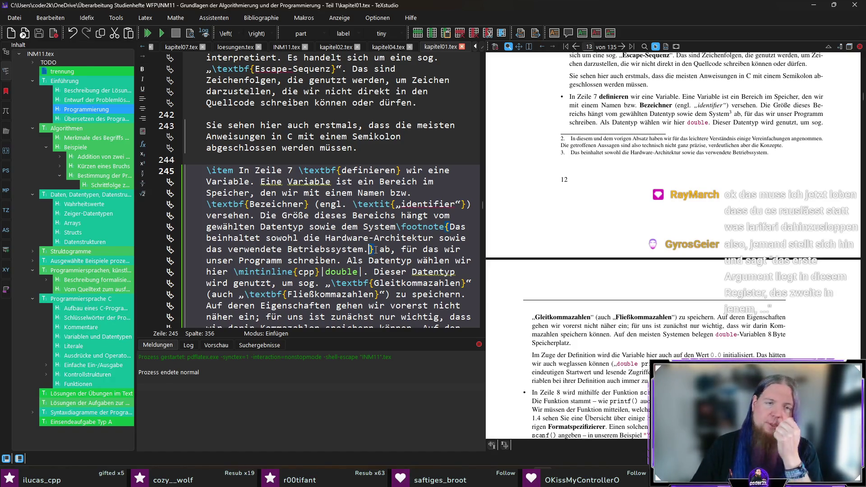
Delete the \footnote{…Betriebssystem.} after 'System' and recompile the chapter with F5.
{"action": "left_click_drag", "start_coordinate": [374, 249], "coordinate": [396, 227]}
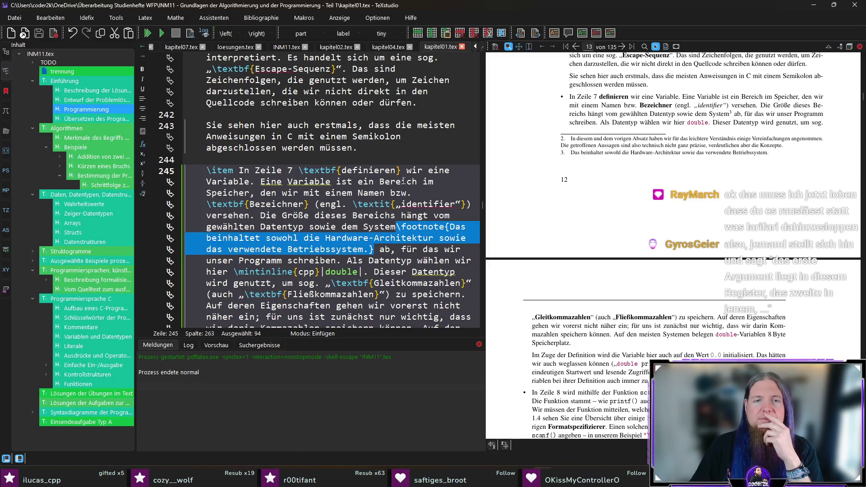
{"action": "key", "text": "Delete"}
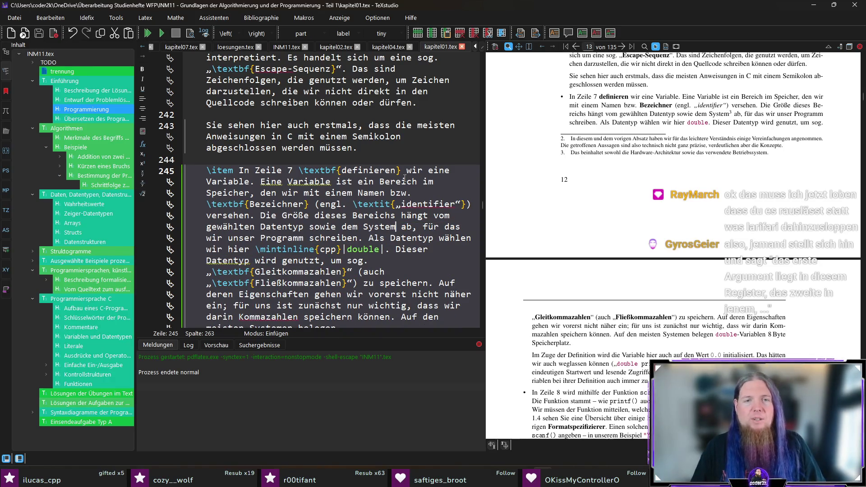
{"action": "key", "text": "F5"}
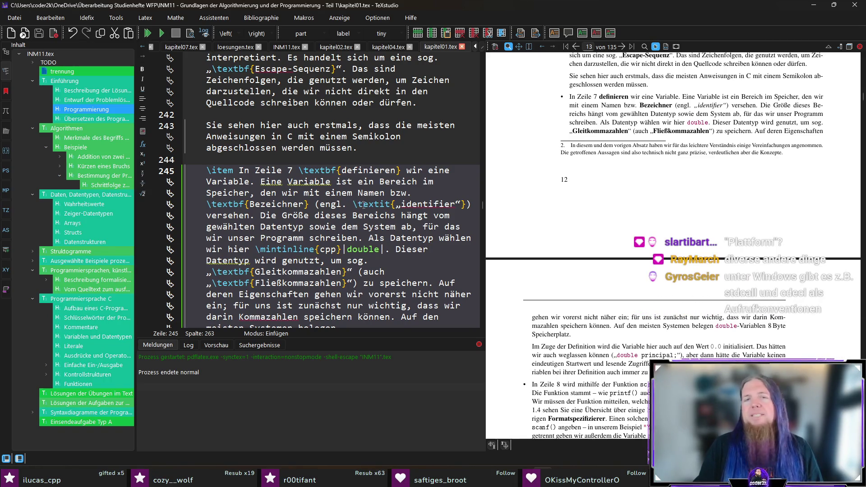
Select the word 'System' in the source to confirm no footnote follows it.
{"action": "double_click", "coordinate": [379, 226]}
{"action": "left_click", "coordinate": [420, 226]}
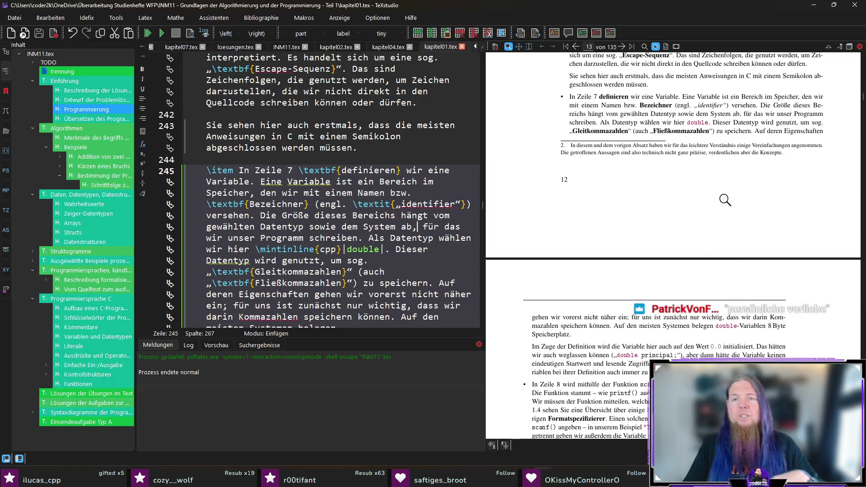
{"action": "scroll", "coordinate": [723, 198], "scroll_direction": "down", "scroll_amount": 3}
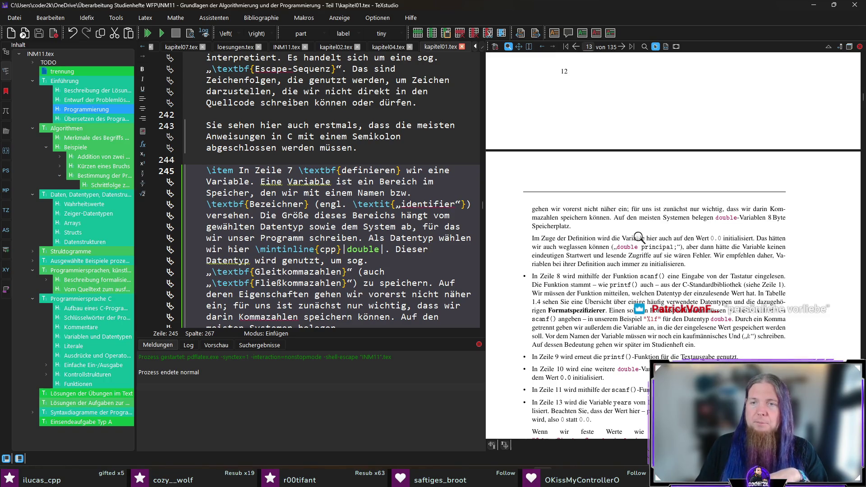
Scroll the PDF preview to page 14, showing the line-14 balance variable and Kontrollstrukturen explanations.
{"action": "scroll", "coordinate": [816, 233], "scroll_direction": "down", "scroll_amount": 1}
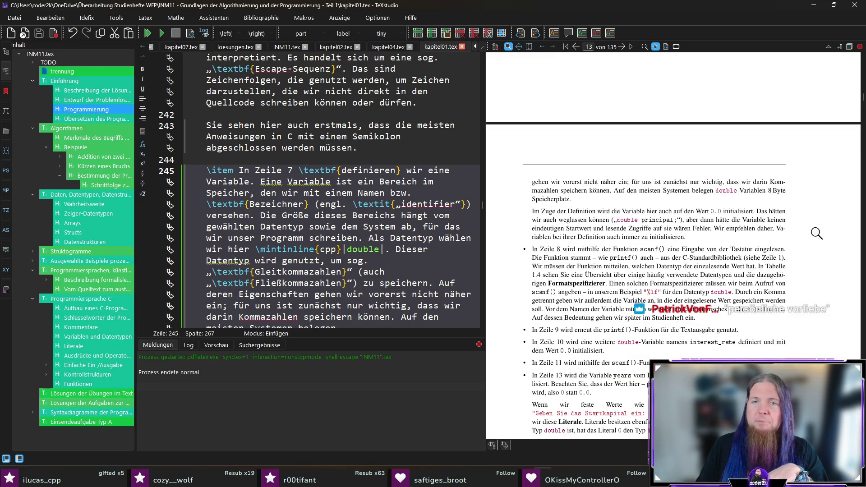
{"action": "scroll", "coordinate": [823, 220], "scroll_direction": "down", "scroll_amount": 1}
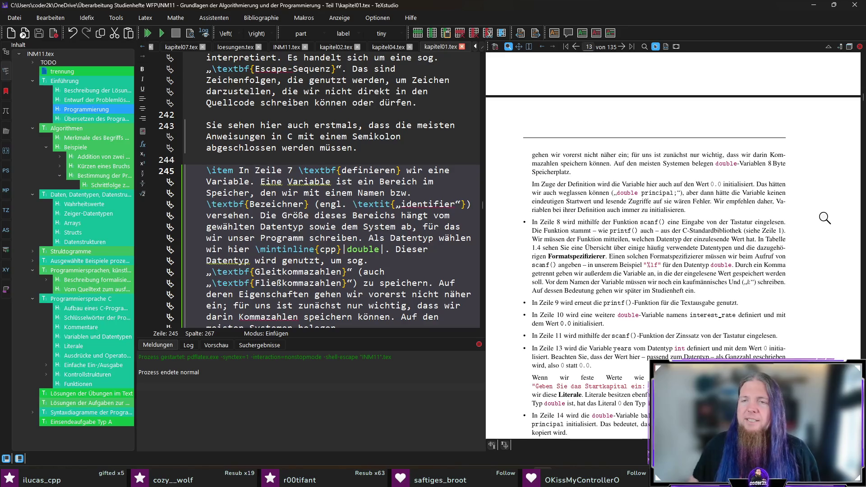
{"action": "scroll", "coordinate": [823, 219], "scroll_direction": "down", "scroll_amount": 1}
{"action": "scroll", "coordinate": [823, 219], "scroll_direction": "down", "scroll_amount": 2}
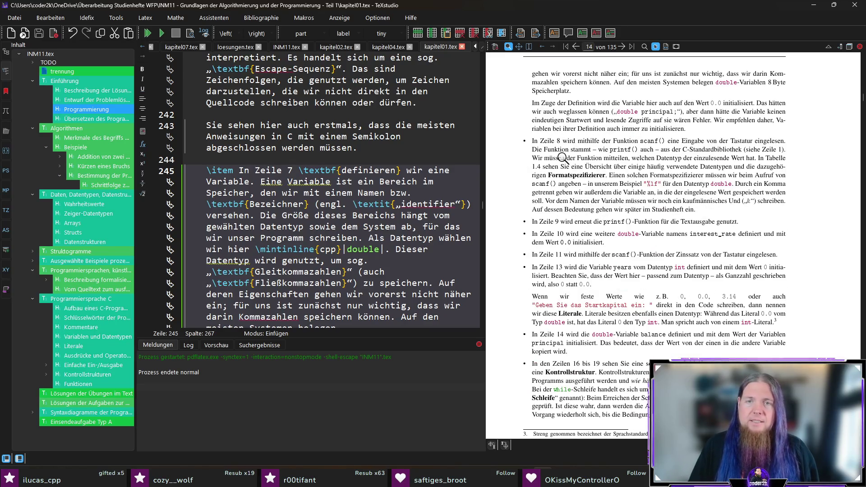